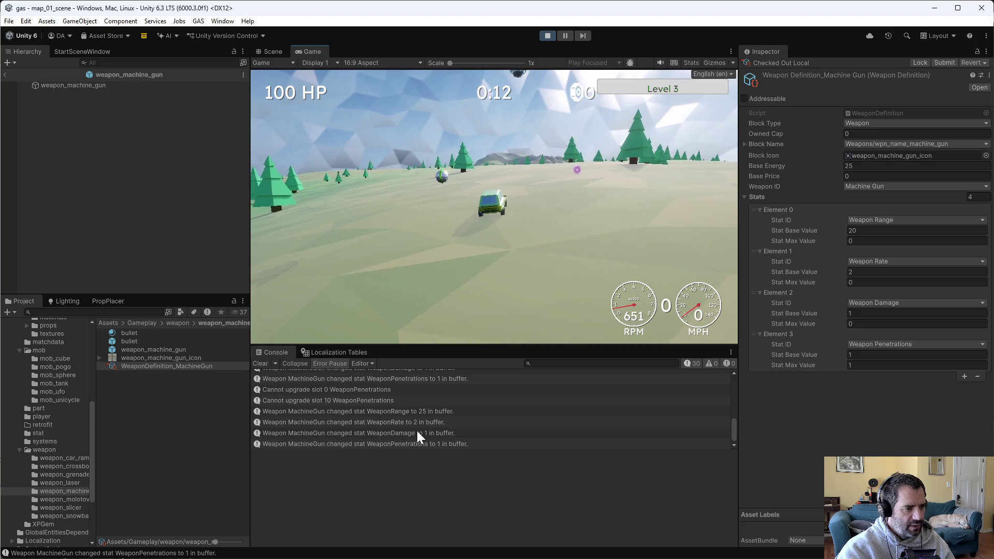
- Drive forward, force a level-up from the debug panel, and dismiss the offered upgrades
{"action": "key", "text": "w"}
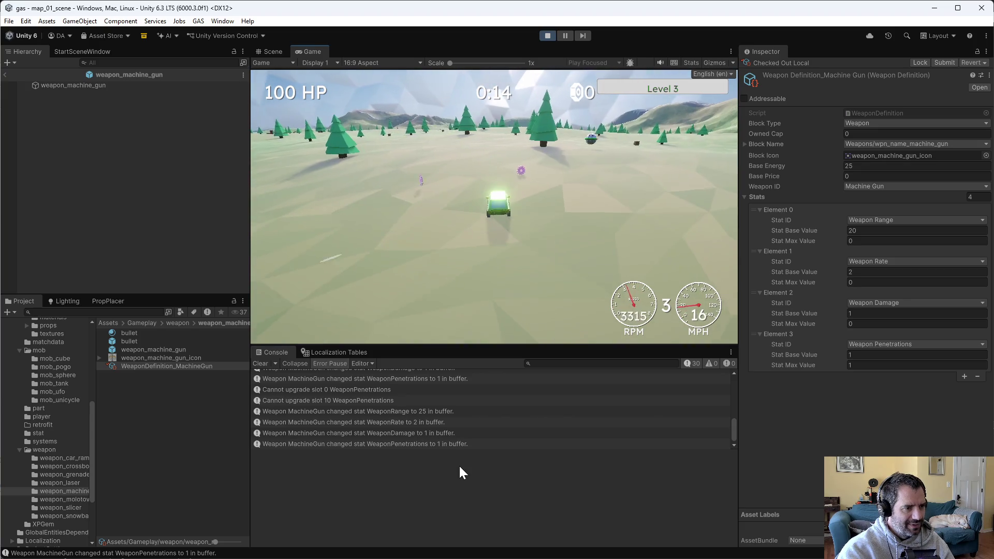
{"action": "key", "text": "grave"}
{"action": "left_click", "coordinate": [455, 112]}
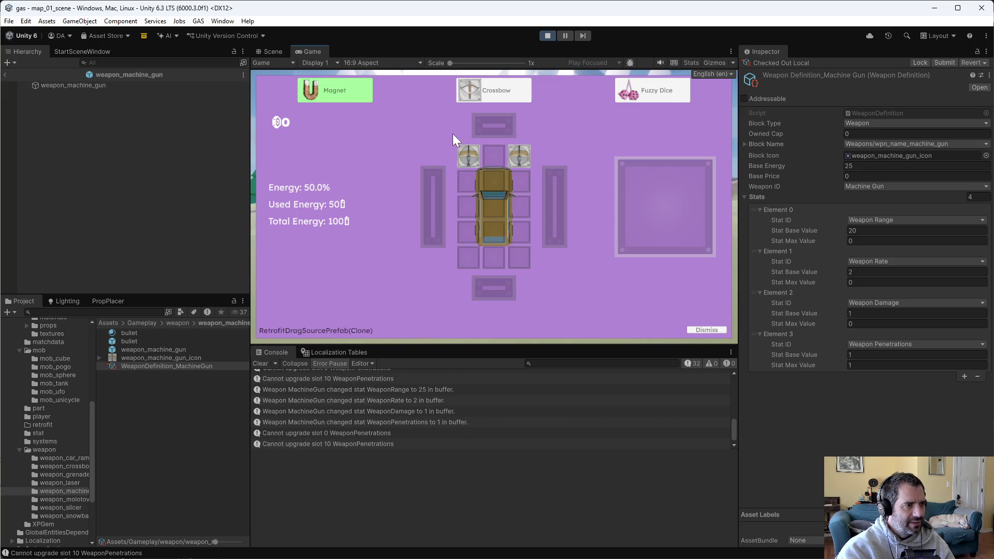
{"action": "left_click", "coordinate": [694, 330]}
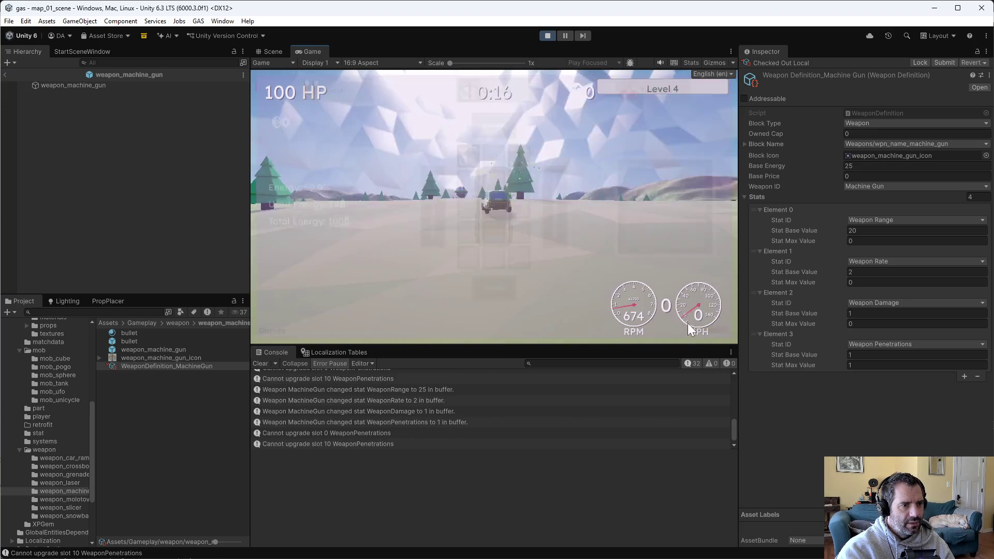
- Force another level-up and drop the Damage upgrade onto the machine gun slot
{"action": "key", "text": "grave"}
{"action": "left_click", "coordinate": [425, 109]}
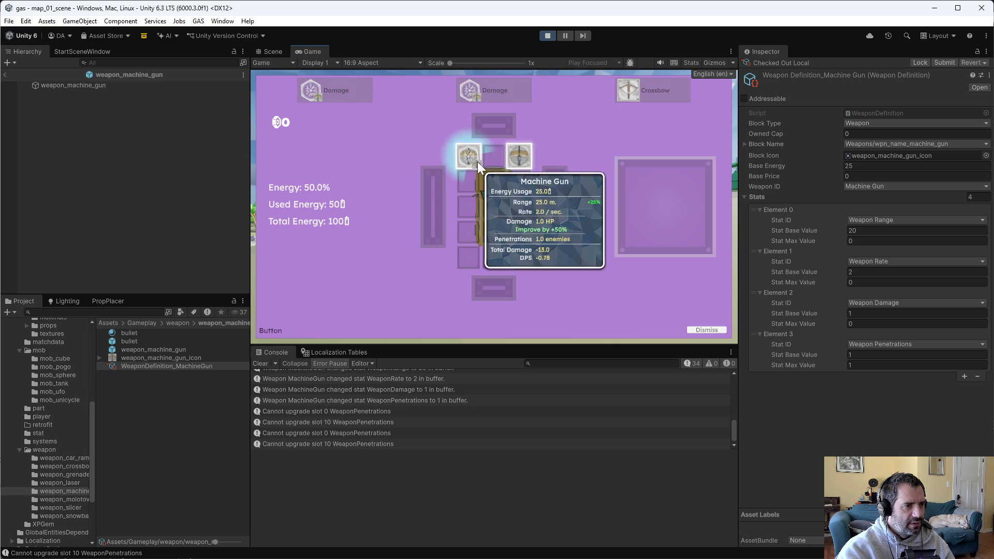
{"action": "mouse_move", "coordinate": [364, 95]}
{"action": "left_click_drag", "start_coordinate": [364, 95], "coordinate": [469, 155]}
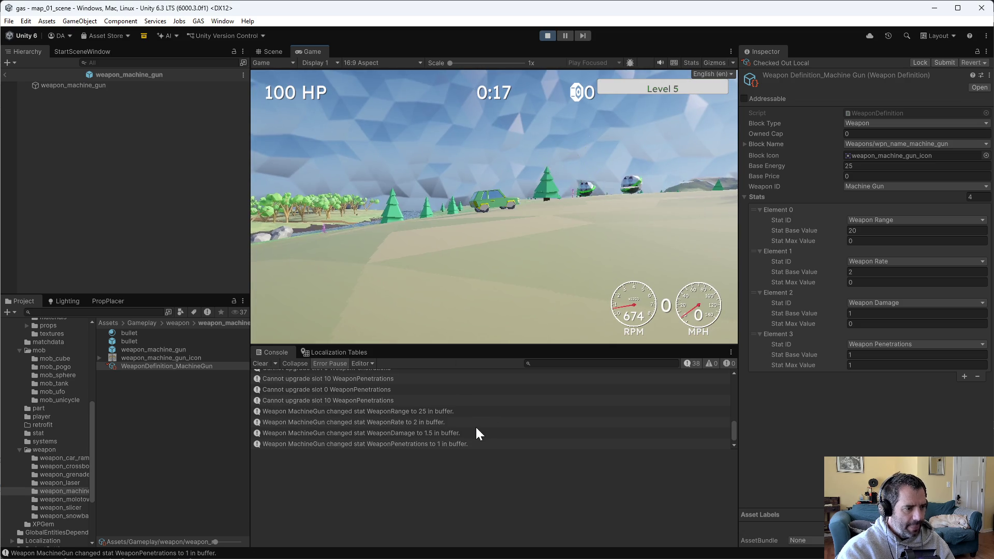
- Drive back and forth, force a third level-up, and pick the Damage upgrade card
{"action": "key", "text": "s"}
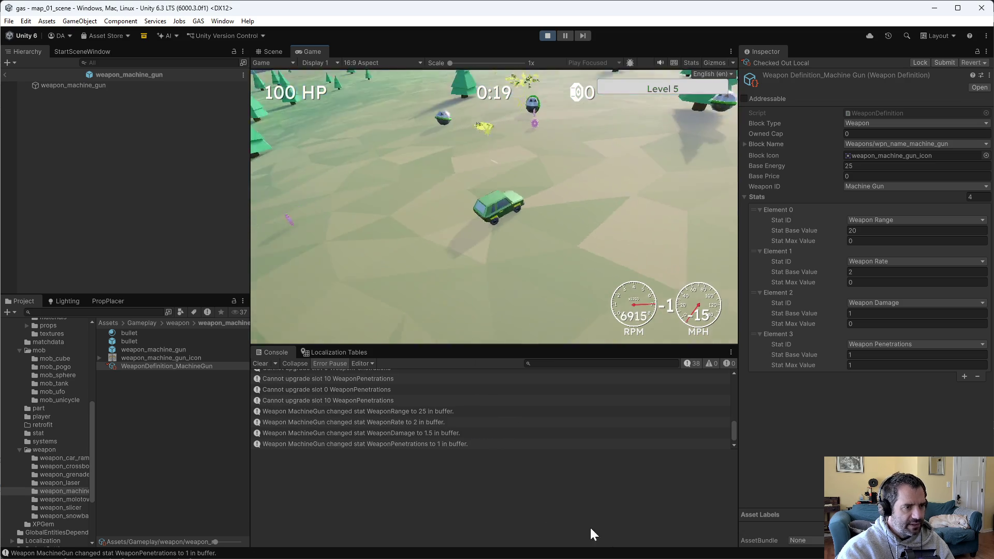
{"action": "key", "text": "w"}
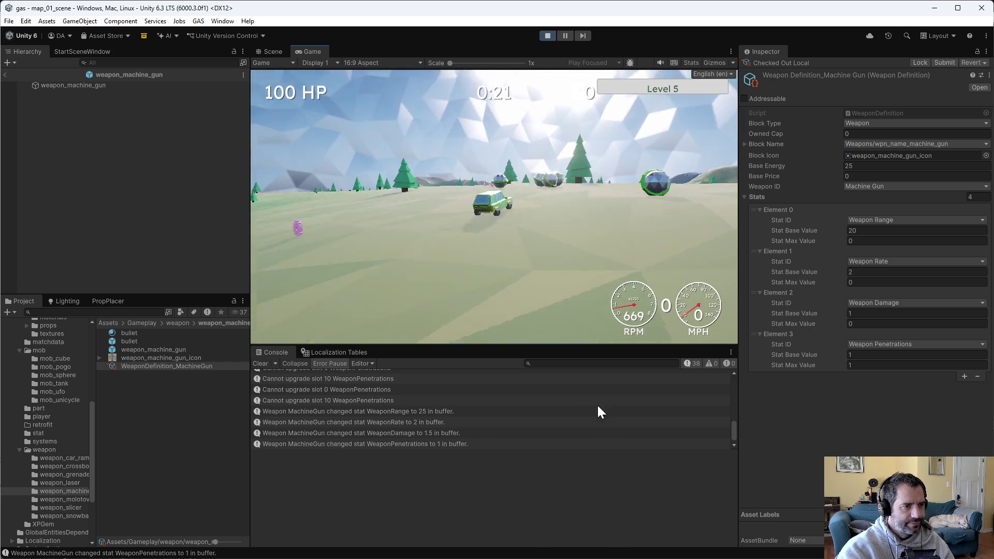
{"action": "key", "text": "grave"}
{"action": "left_click", "coordinate": [423, 109]}
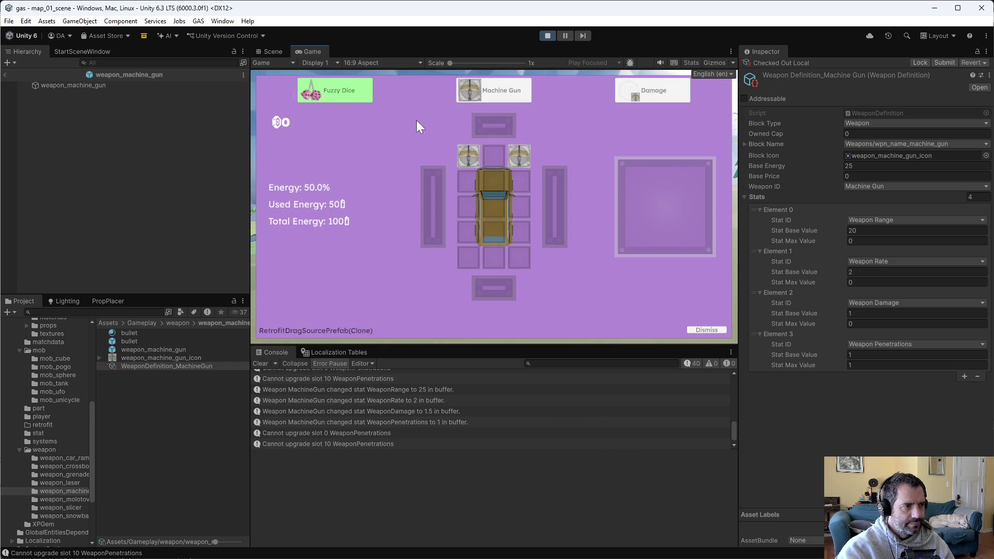
{"action": "mouse_move", "coordinate": [663, 103]}
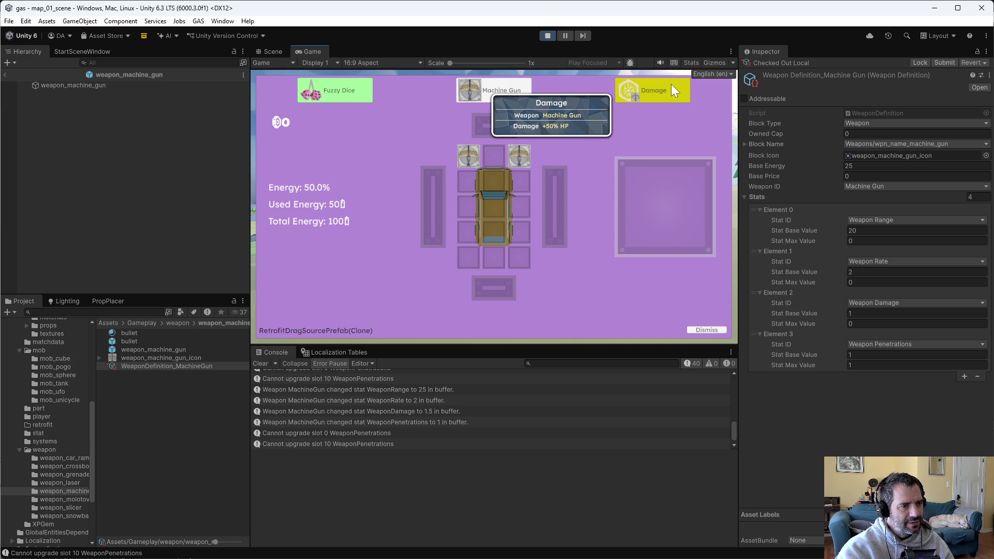
{"action": "mouse_move", "coordinate": [514, 162]}
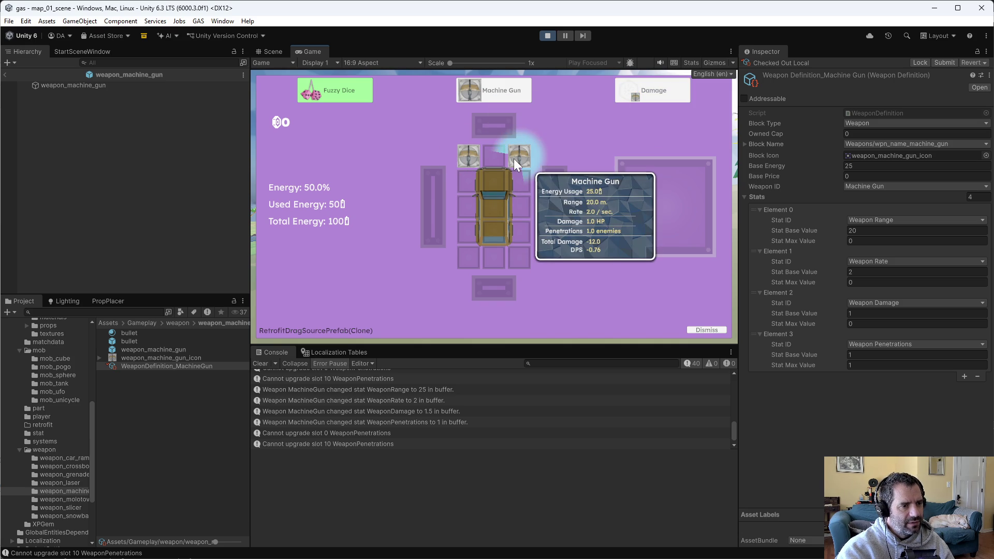
{"action": "mouse_move", "coordinate": [474, 163]}
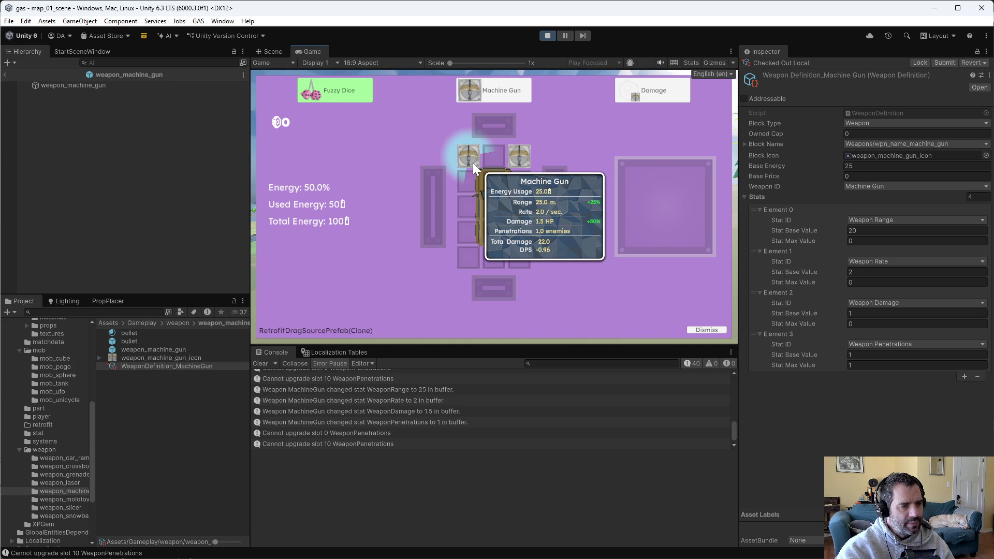
{"action": "left_click", "coordinate": [625, 101]}
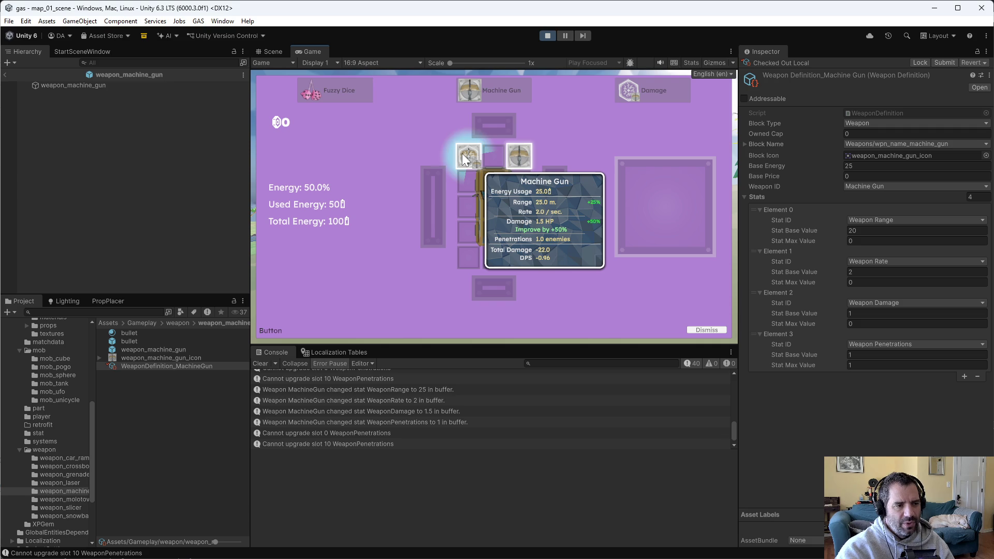
- Apply the Damage upgrade, then the Rate upgrade, to the machine gun and stop Play mode
{"action": "left_click", "coordinate": [462, 154]}
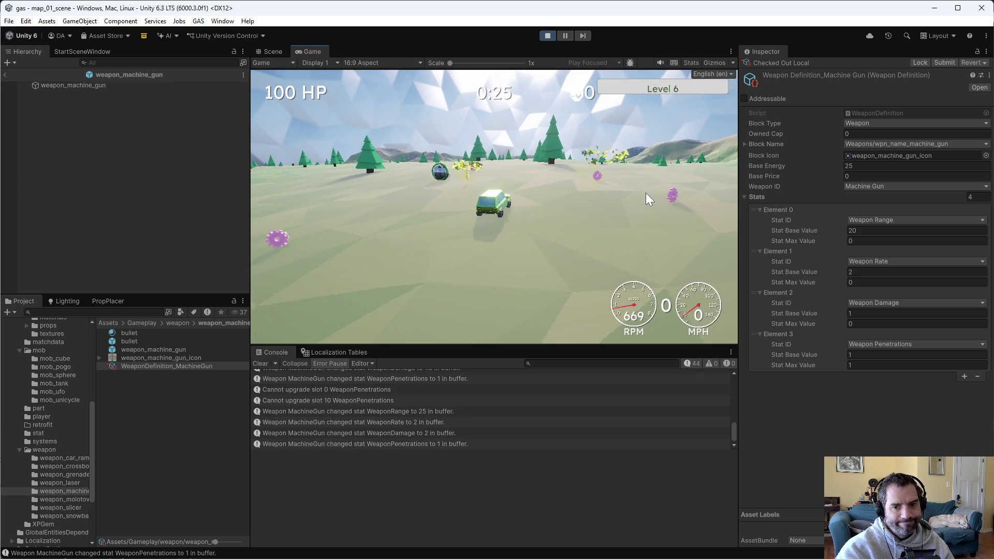
{"action": "key", "text": "w"}
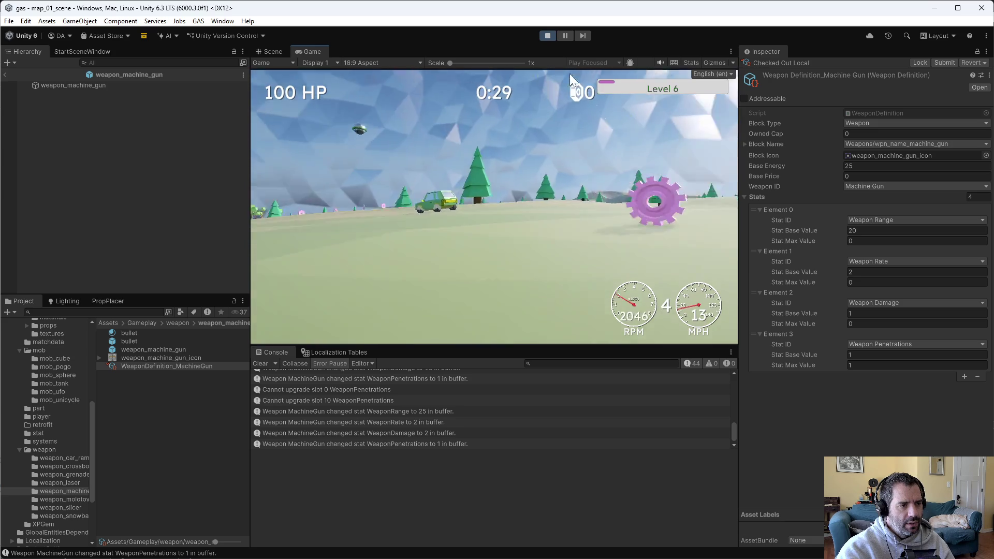
{"action": "left_click", "coordinate": [446, 107]}
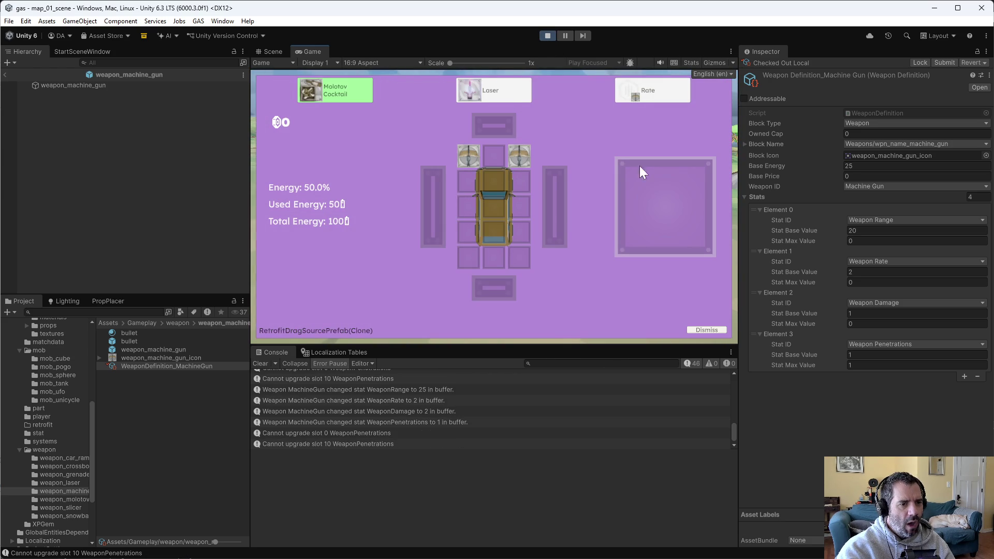
{"action": "left_click_drag", "start_coordinate": [645, 91], "coordinate": [530, 154]}
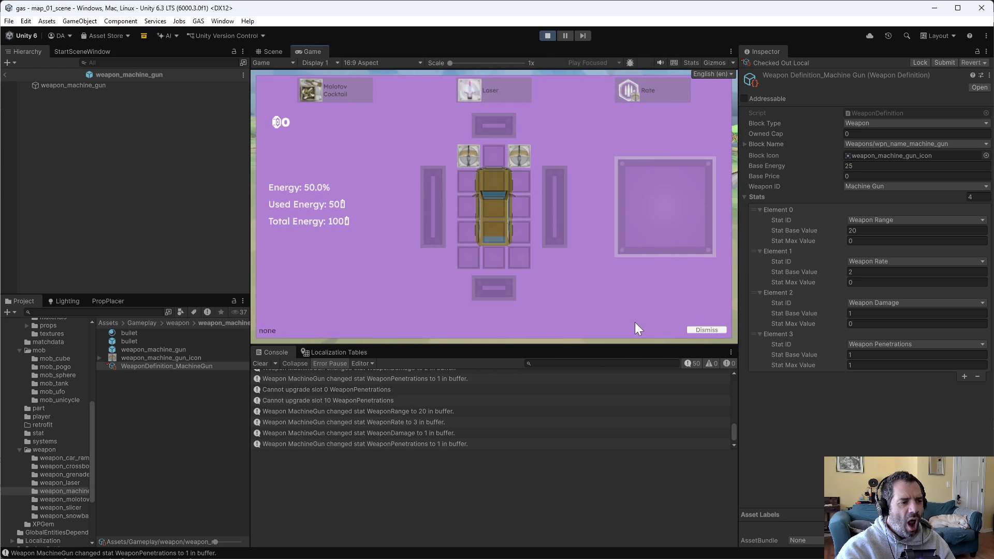
{"action": "left_click", "coordinate": [474, 110]}
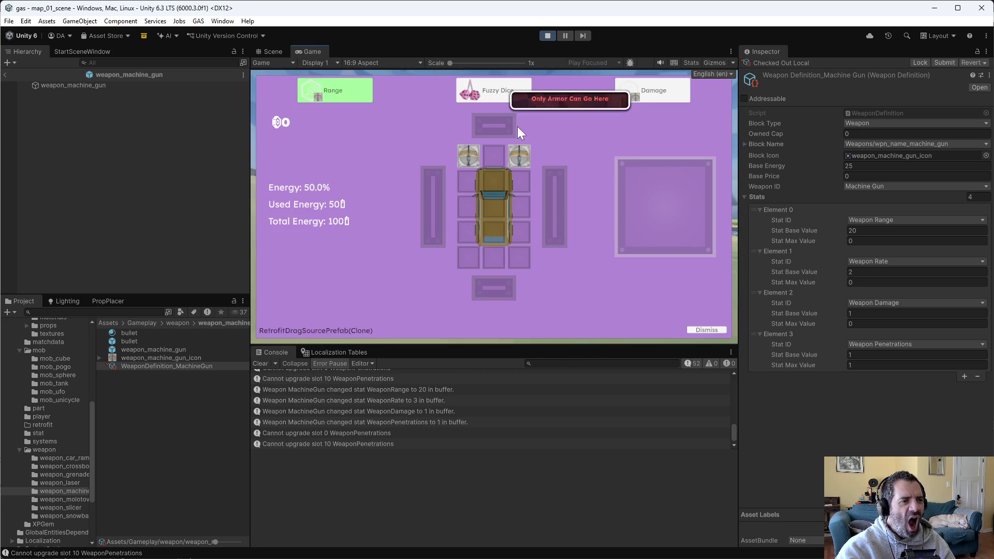
{"action": "left_click", "coordinate": [547, 36]}
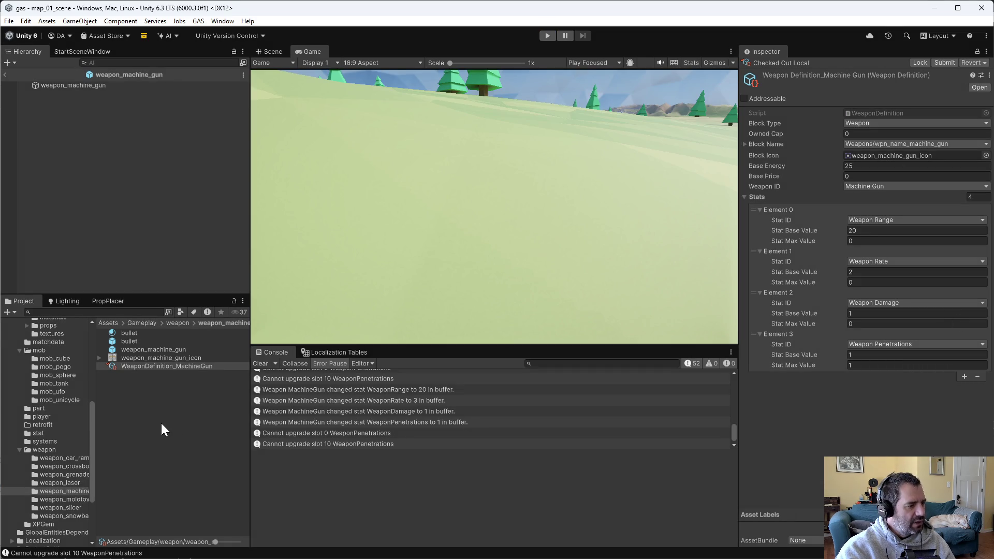
- Check out WeaponDefinition_Crossbow and set its Weapon Penetrations max value to 2
{"action": "left_click", "coordinate": [77, 466]}
{"action": "left_click", "coordinate": [163, 365]}
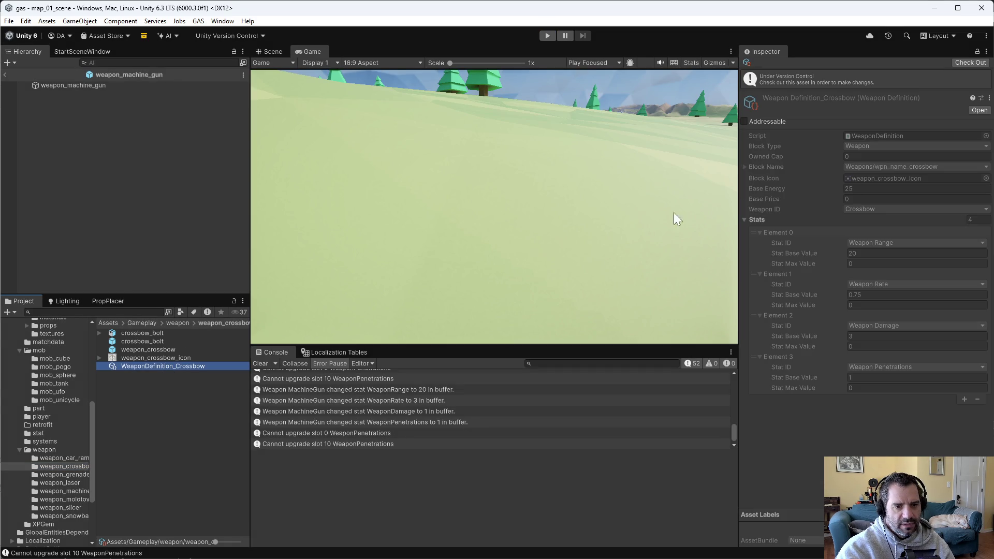
{"action": "left_click", "coordinate": [963, 63]}
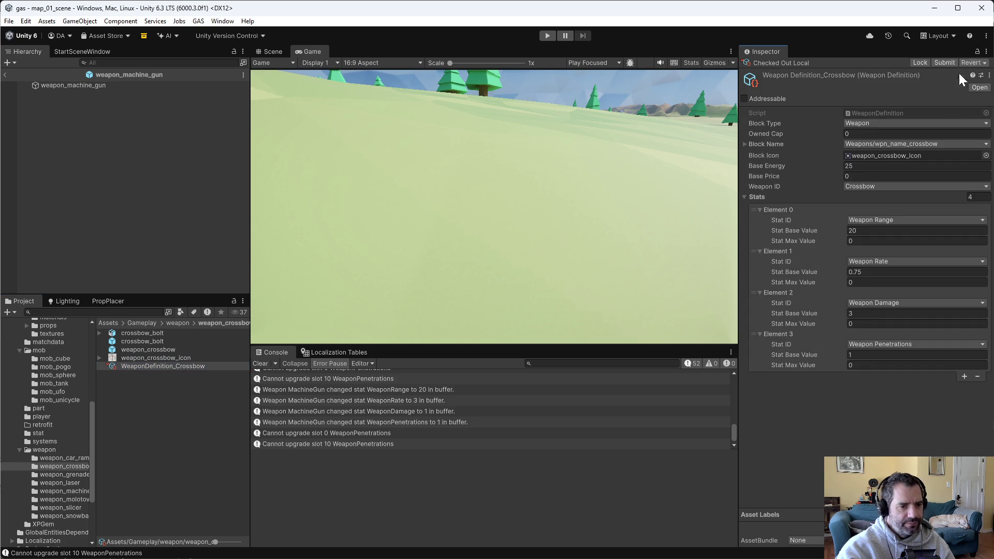
{"action": "left_click", "coordinate": [870, 365]}
{"action": "key", "text": "Return"}
{"action": "key", "text": "alt+Tab"}
{"action": "key", "text": "alt+Tab"}
- Test-run the game through one forced level-up to Level 2, then stop Play mode
{"action": "left_click", "coordinate": [547, 36]}
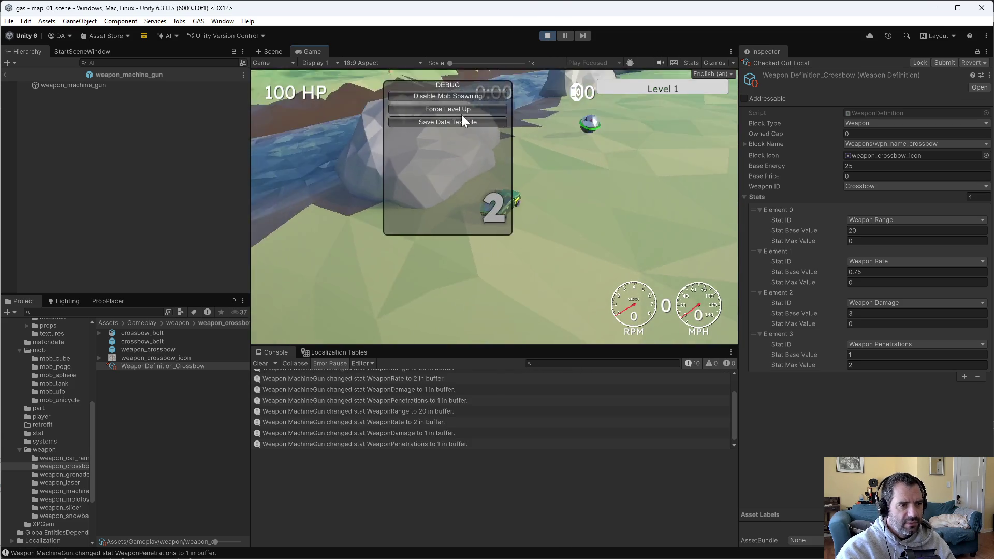
{"action": "left_click", "coordinate": [462, 110]}
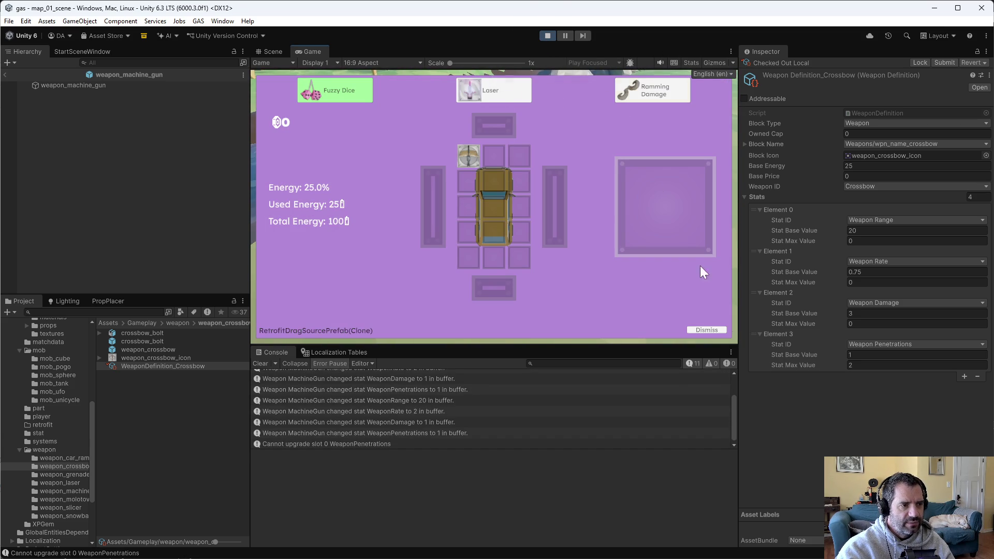
{"action": "left_click", "coordinate": [725, 330]}
{"action": "left_click", "coordinate": [548, 36]}
{"action": "key", "text": "alt+Tab"}
- Swap slot 0's weapon in SetCarDefinition from WeaponID.MachineGun to WeaponID.Crossbow and save CarBuilder.cs
{"action": "scroll", "coordinate": [232, 232], "scroll_direction": "up", "scroll_amount": 15}
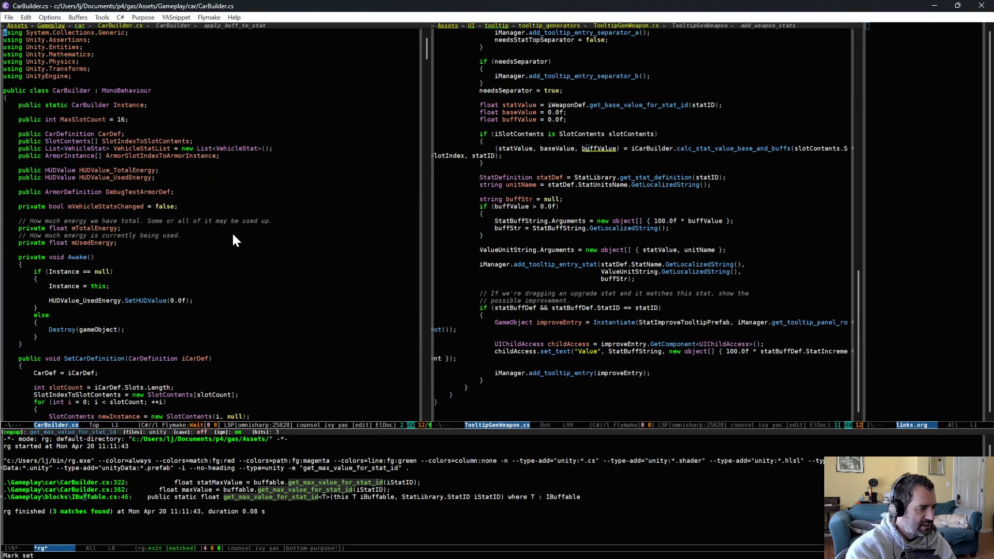
{"action": "scroll", "coordinate": [231, 232], "scroll_direction": "down", "scroll_amount": 5}
{"action": "left_click", "coordinate": [267, 227]}
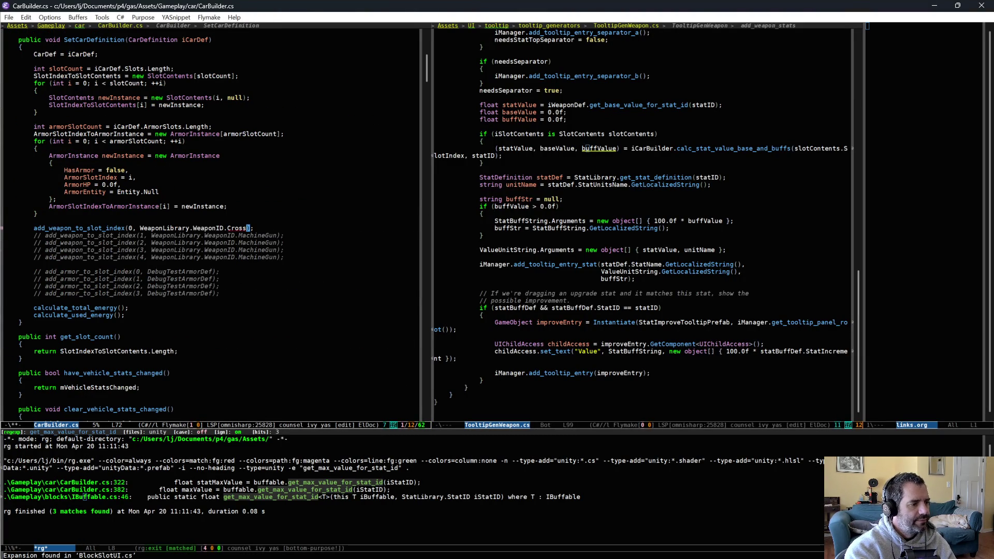
{"action": "key", "text": "ctrl+x"}
{"action": "key", "text": "ctrl+s"}
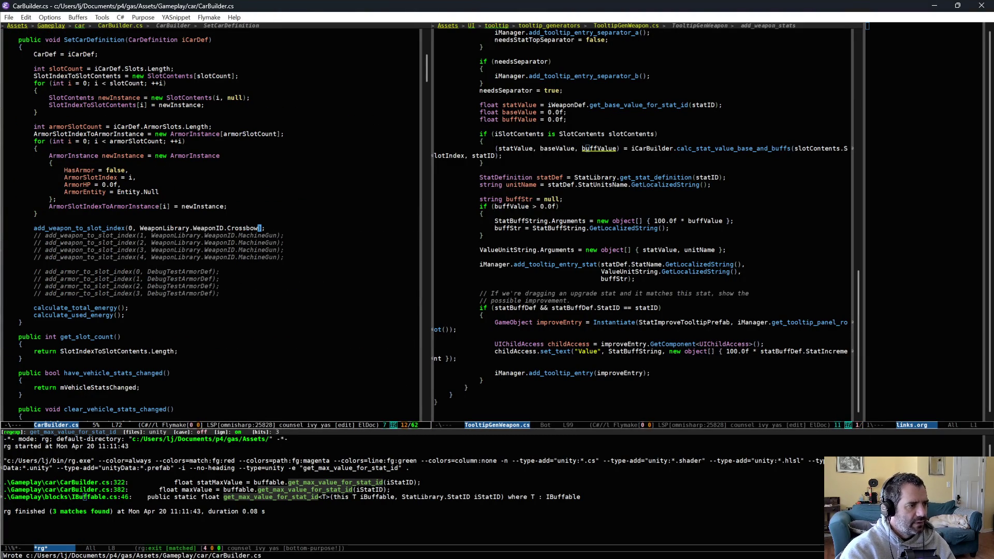
{"action": "key", "text": "alt+Tab"}
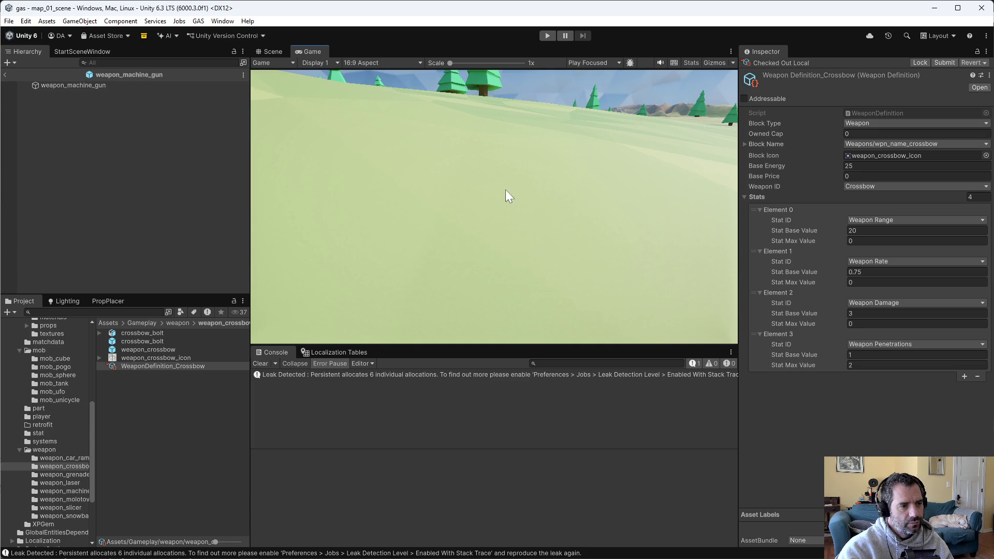
- Start Play with the crossbow equipped and cycle through several forced level-ups, dismissing each offer
{"action": "left_click", "coordinate": [548, 35]}
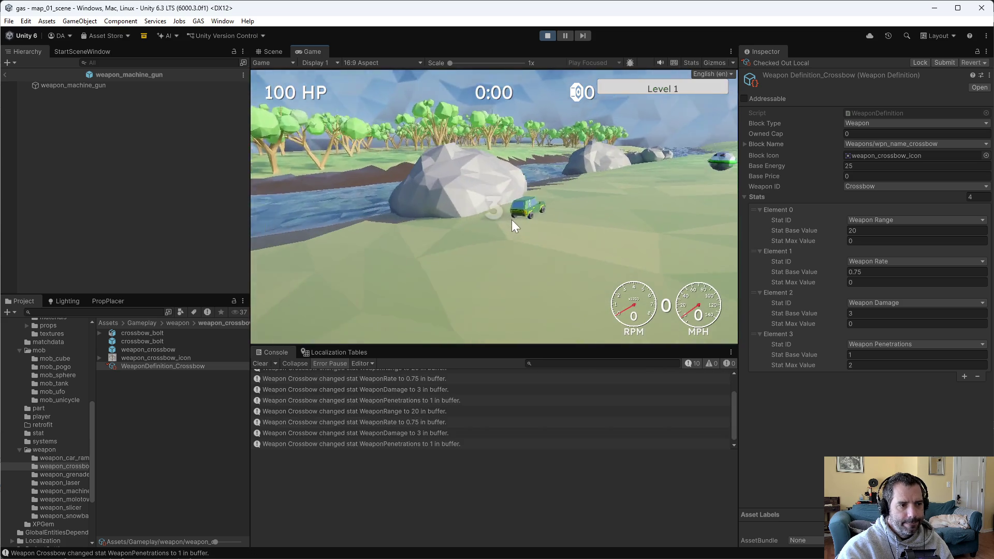
{"action": "key", "text": "w"}
{"action": "key", "text": "grave"}
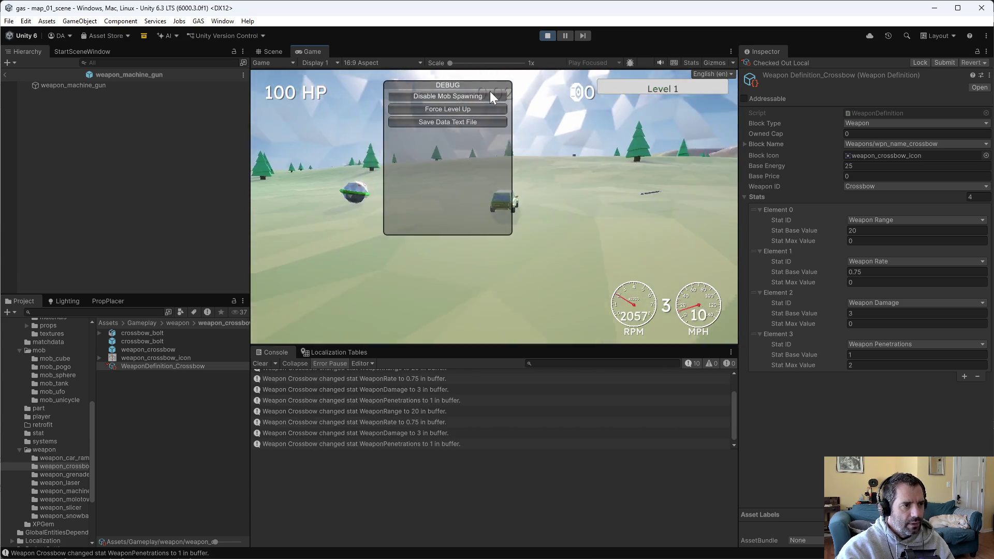
{"action": "left_click", "coordinate": [467, 115]}
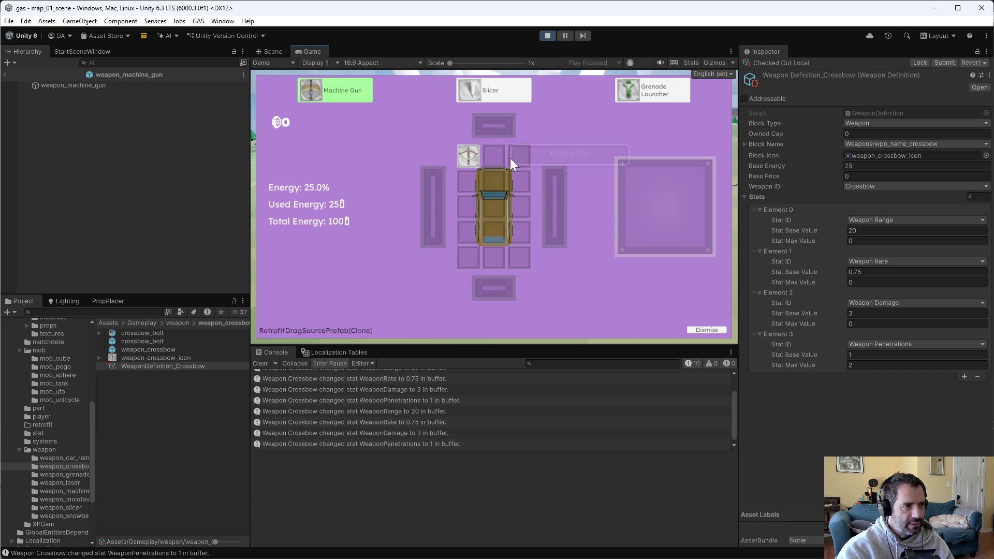
{"action": "left_click", "coordinate": [717, 330]}
{"action": "key", "text": "grave"}
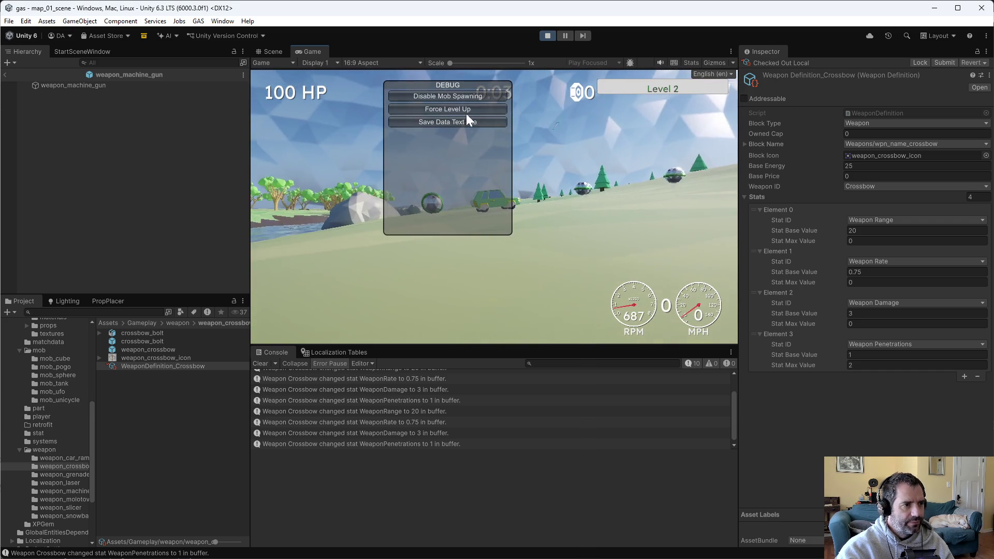
{"action": "left_click", "coordinate": [468, 116]}
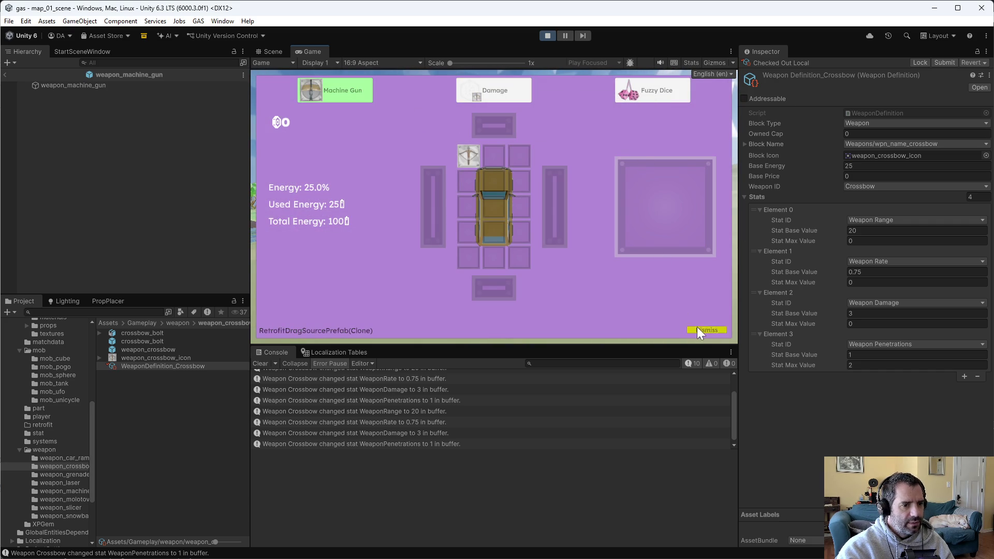
{"action": "left_click", "coordinate": [698, 330]}
{"action": "key", "text": "grave"}
{"action": "left_click", "coordinate": [442, 112]}
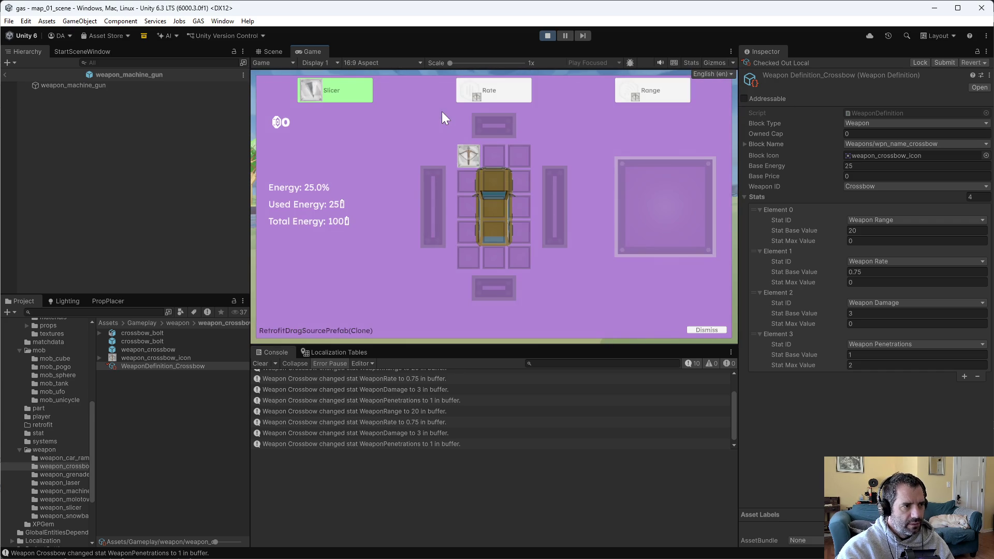
{"action": "left_click", "coordinate": [722, 331]}
- Keep forcing level-ups until Penetrations is offered, then drop it onto the crossbow slot
{"action": "key", "text": "grave"}
{"action": "left_click", "coordinate": [425, 112]}
{"action": "left_click", "coordinate": [696, 330]}
{"action": "key", "text": "grave"}
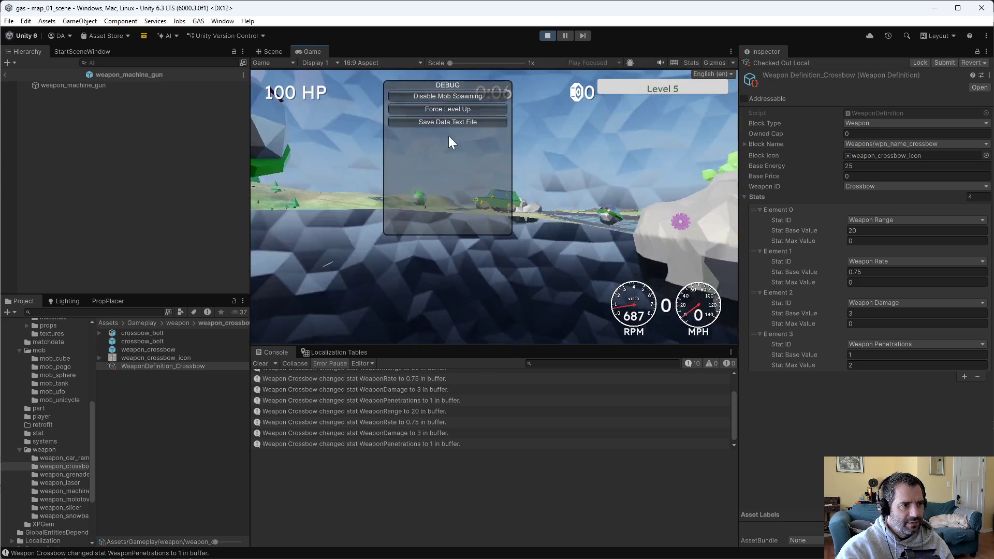
{"action": "left_click", "coordinate": [426, 108]}
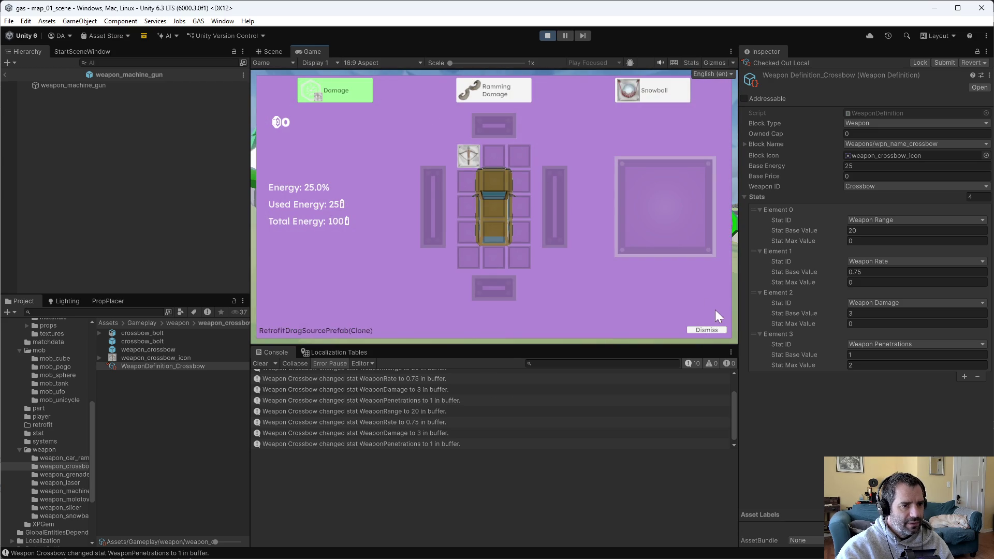
{"action": "left_click", "coordinate": [714, 328]}
{"action": "key", "text": "grave"}
{"action": "left_click", "coordinate": [464, 111]}
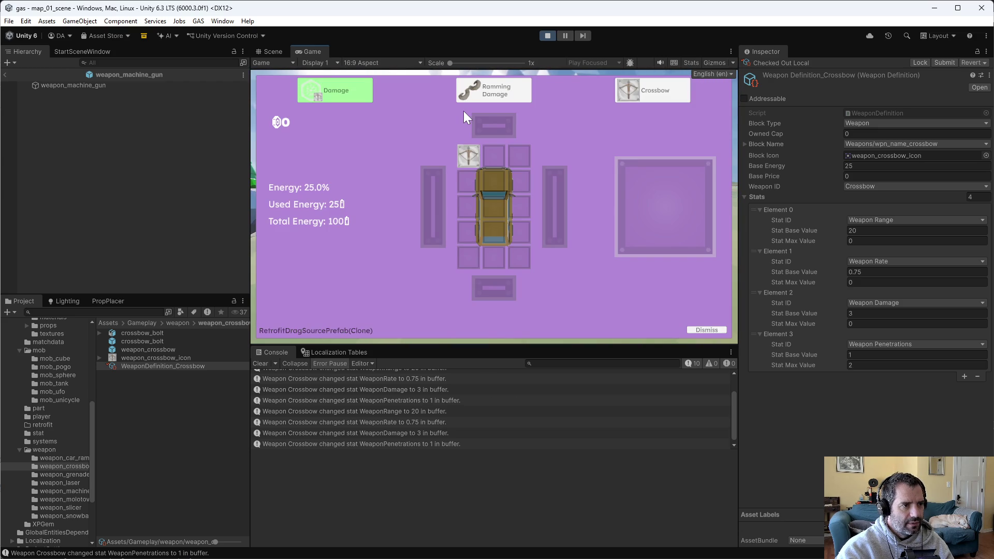
{"action": "left_click", "coordinate": [712, 331]}
{"action": "key", "text": "grave"}
{"action": "left_click", "coordinate": [431, 109]}
{"action": "mouse_move", "coordinate": [353, 89]}
{"action": "left_mouse_down"}
{"action": "mouse_move", "coordinate": [379, 151]}
{"action": "mouse_move", "coordinate": [344, 118]}
{"action": "mouse_move", "coordinate": [397, 132]}
{"action": "mouse_move", "coordinate": [411, 151]}
{"action": "mouse_move", "coordinate": [465, 154]}
{"action": "mouse_move", "coordinate": [412, 156]}
{"action": "mouse_move", "coordinate": [468, 157]}
{"action": "left_mouse_up"}
- Pause and resume, retry the Penetrations upgrade, which is refused at the cap of 2, then stop Play
{"action": "key", "text": "Escape"}
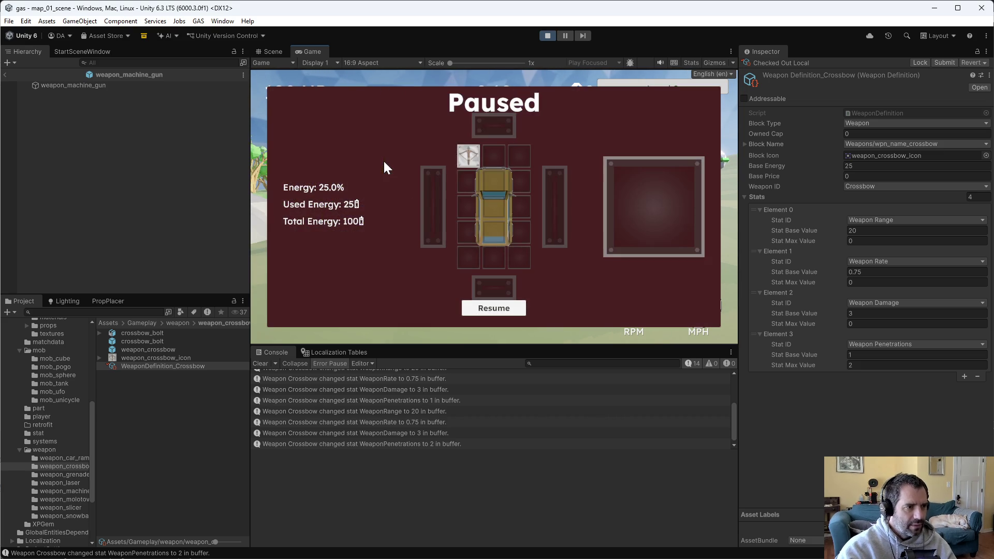
{"action": "left_click", "coordinate": [492, 309]}
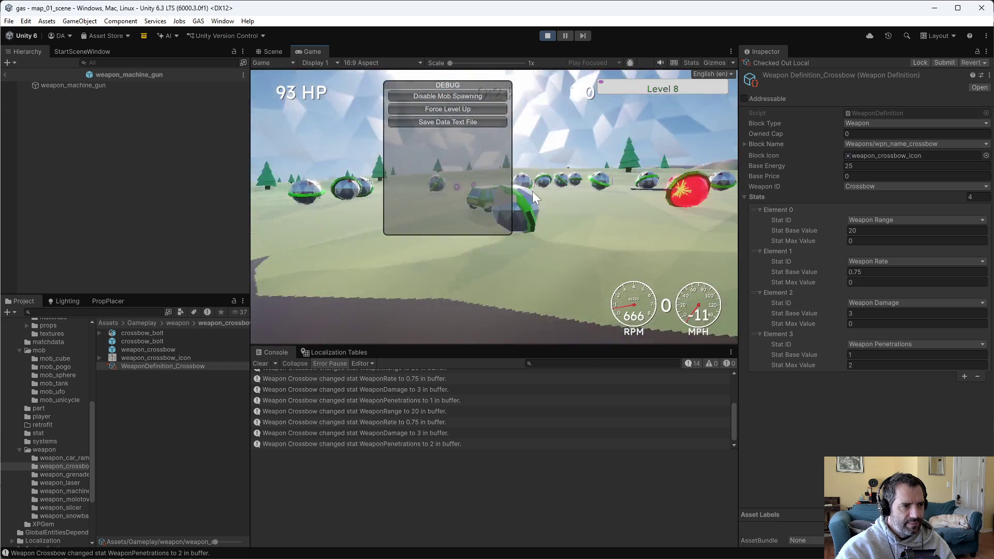
{"action": "left_click", "coordinate": [483, 119]}
{"action": "left_click", "coordinate": [480, 120]}
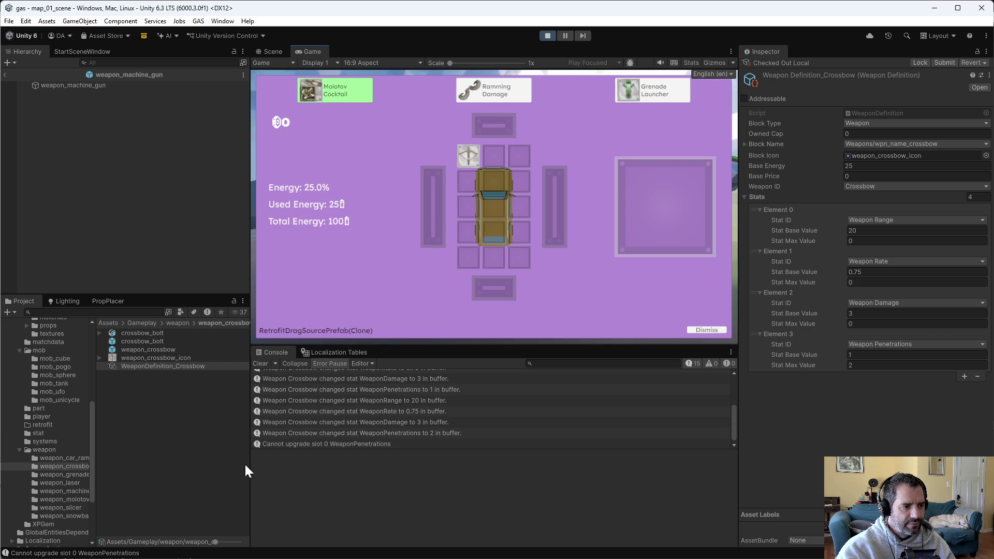
{"action": "mouse_move", "coordinate": [466, 156]}
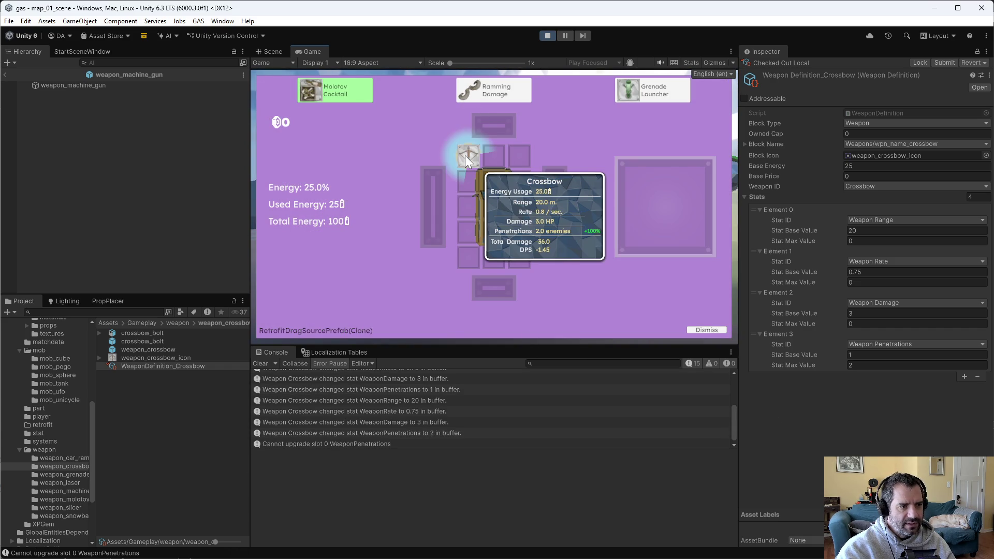
{"action": "left_click", "coordinate": [548, 35]}
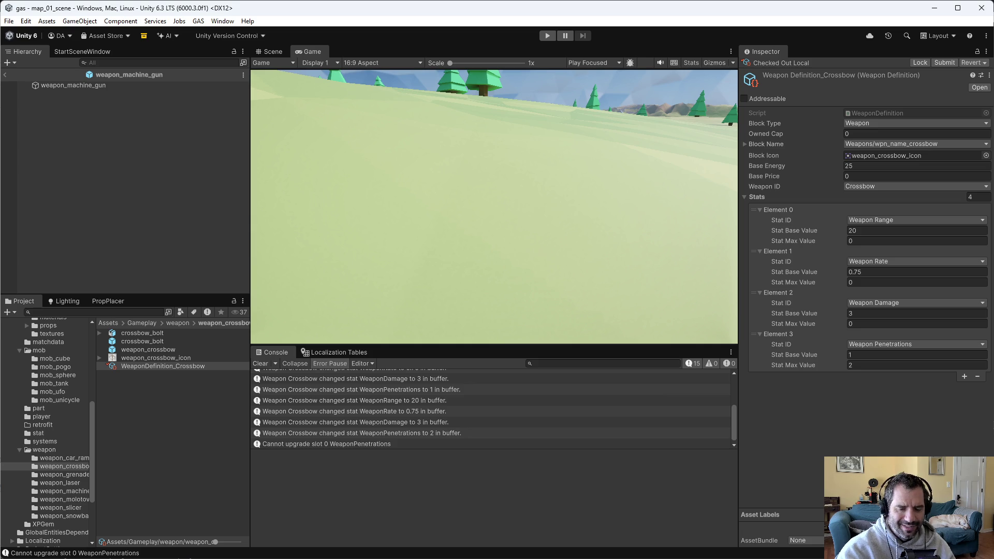
- Reconcile offline work on the workspace root, adding eight changed files to the default changelist
{"action": "key", "text": "alt+Tab"}
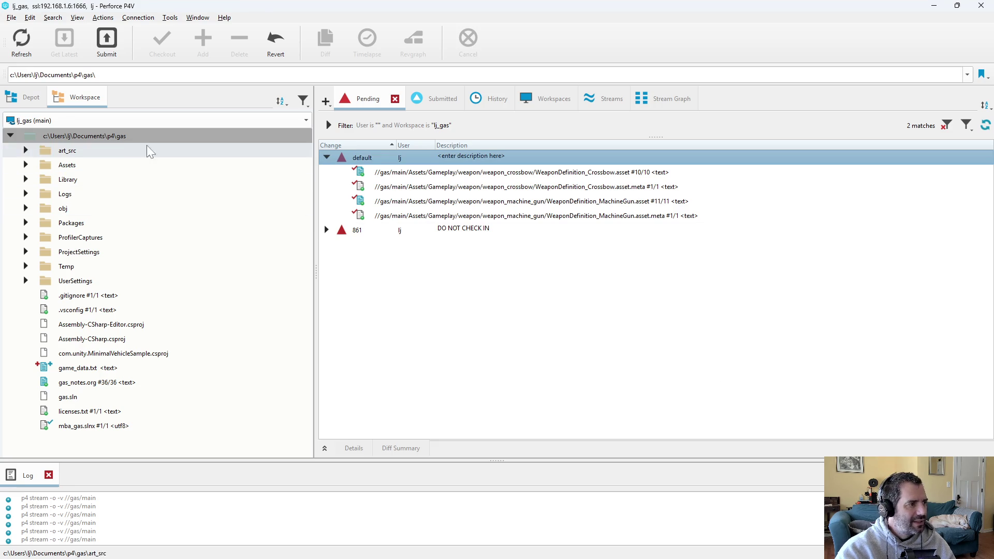
{"action": "right_click", "coordinate": [129, 136]}
{"action": "left_click", "coordinate": [166, 139]}
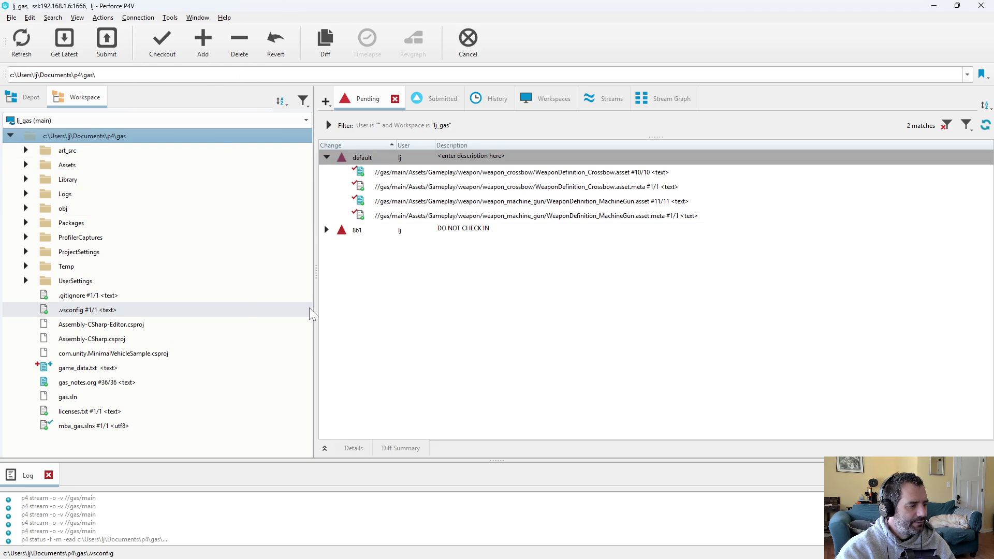
{"action": "left_click", "coordinate": [161, 391]}
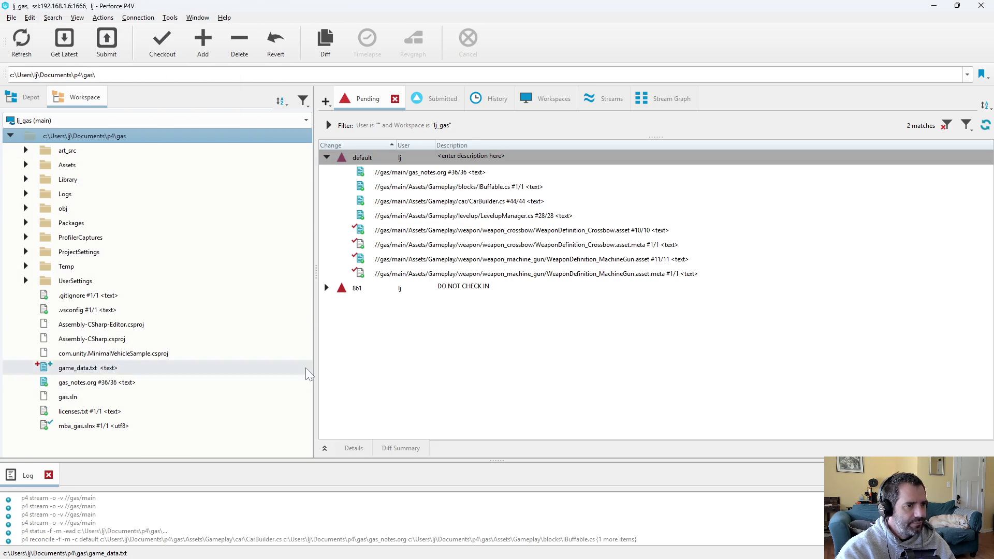
{"action": "key", "text": "alt+Tab"}
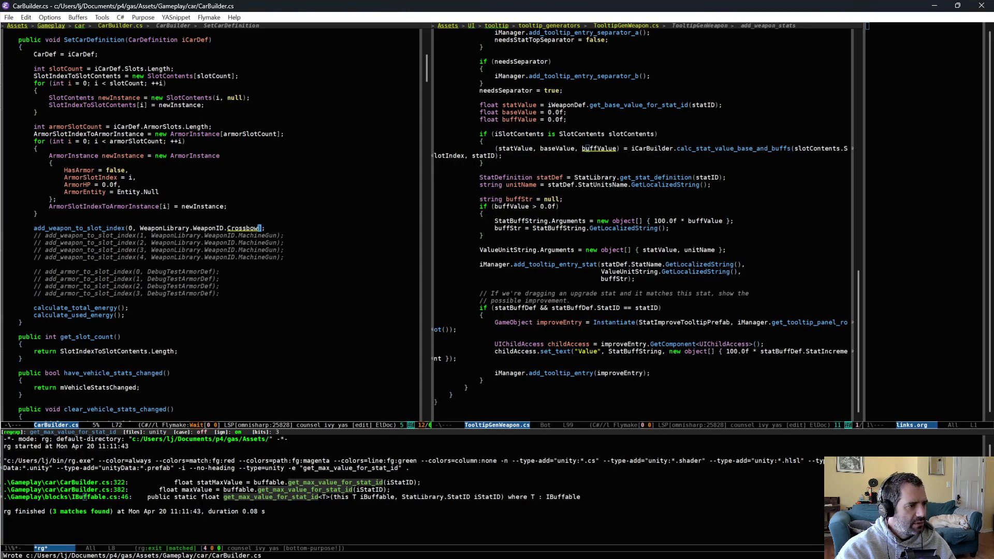
- Revert slot 0 in CarBuilder.cs from WeaponID.Crossbow back to WeaponID.MachineGun
{"action": "key", "text": "BackSpace"}
{"action": "key", "text": "BackSpace"}
{"action": "key", "text": "BackSpace"}
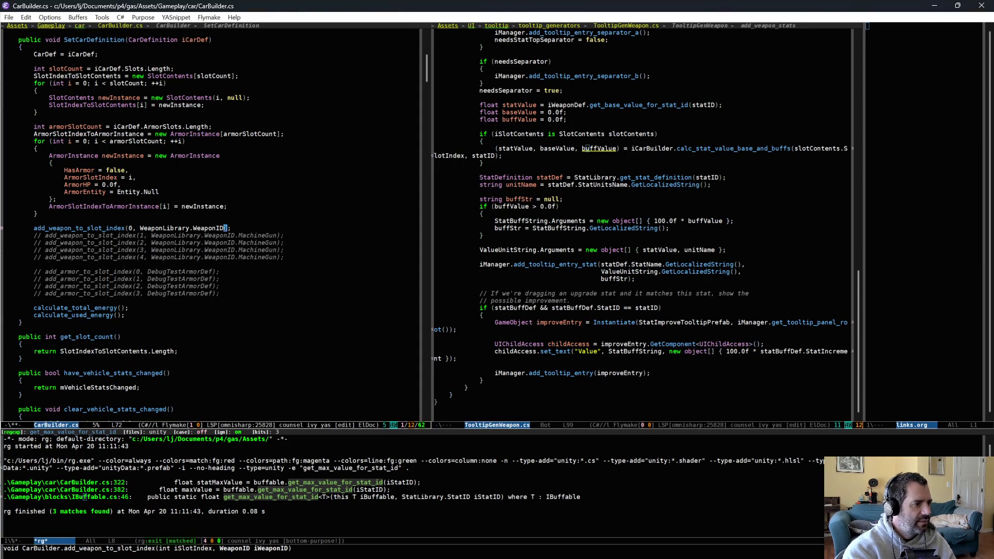
{"action": "type", "text": "MaxSlotCount"}
{"action": "key", "text": "BackSpace"}
{"action": "key", "text": "BackSpace"}
{"action": "key", "text": "BackSpace"}
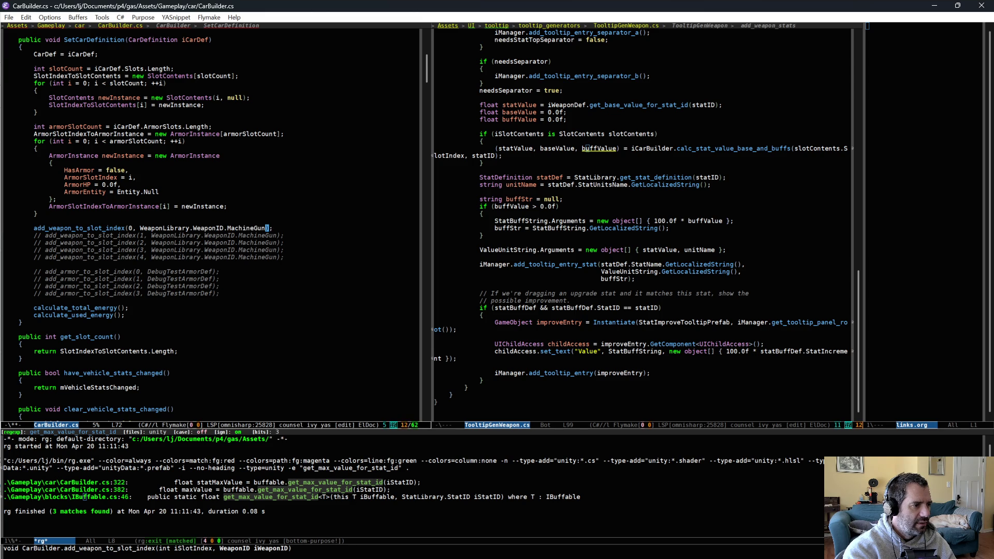
{"action": "key", "text": "alt+Tab"}
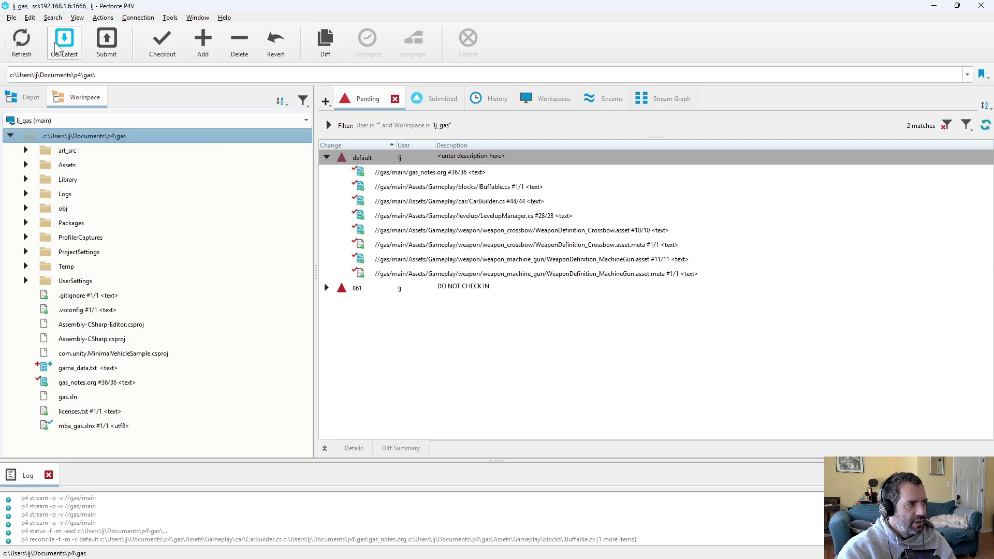
- View the IBuffable.cs diff from the changelist and close it
{"action": "left_click", "coordinate": [448, 187]}
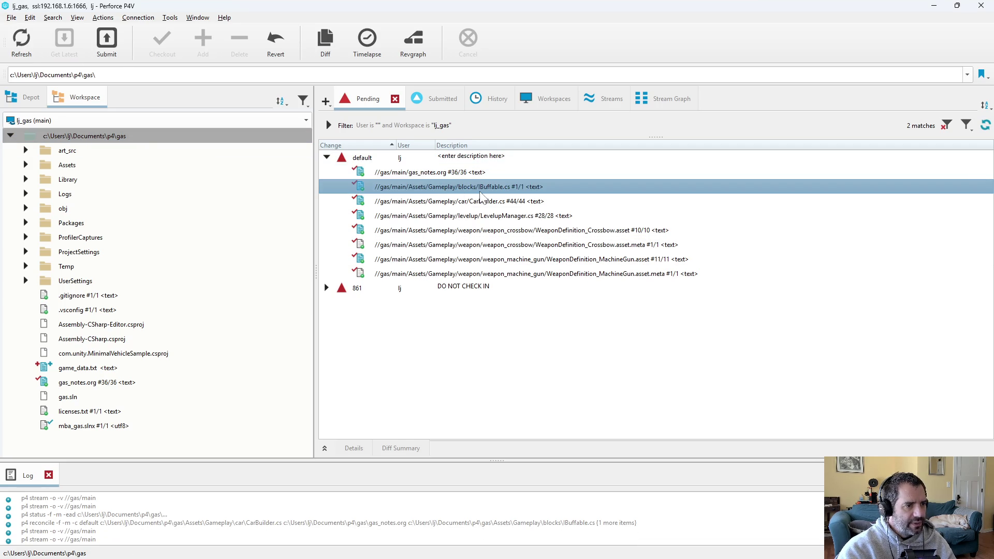
{"action": "double_click", "coordinate": [476, 190]}
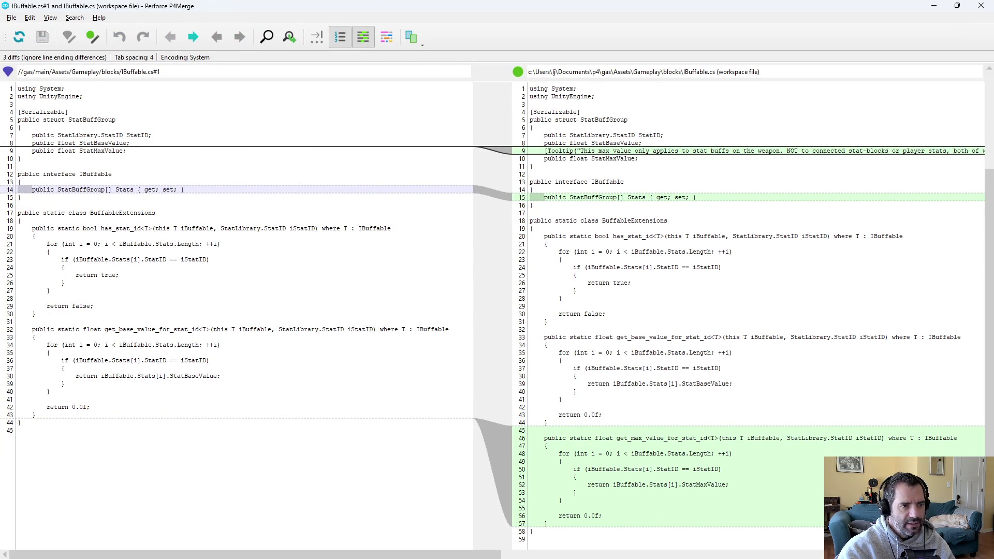
{"action": "key", "text": "ctrl+q"}
- Diff CarBuilder.cs against #44 and examine weaponOnlyValue and statMaxValue on line 337
{"action": "left_click", "coordinate": [534, 207]}
{"action": "key", "text": "ctrl+d"}
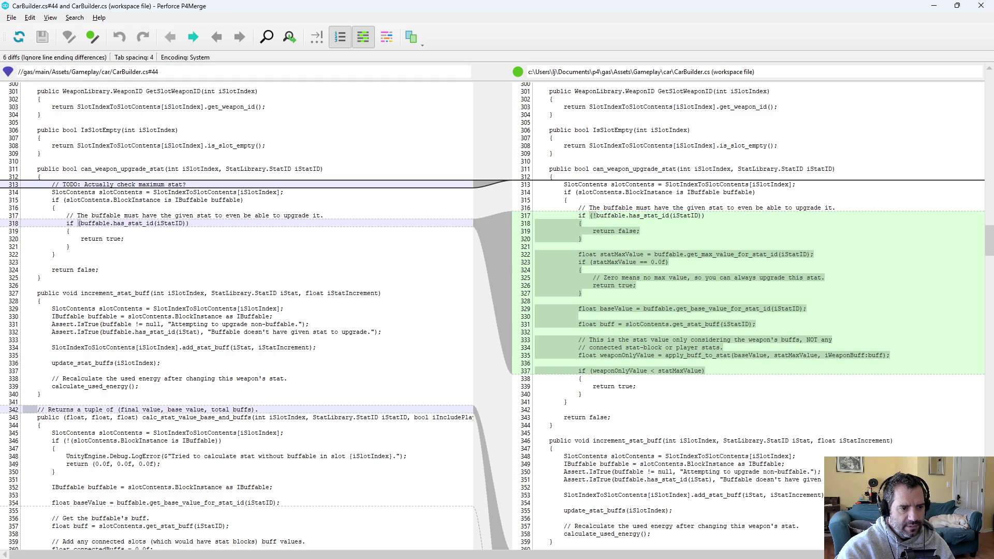
{"action": "left_click_drag", "start_coordinate": [709, 355], "coordinate": [869, 355]}
{"action": "left_click", "coordinate": [868, 355]}
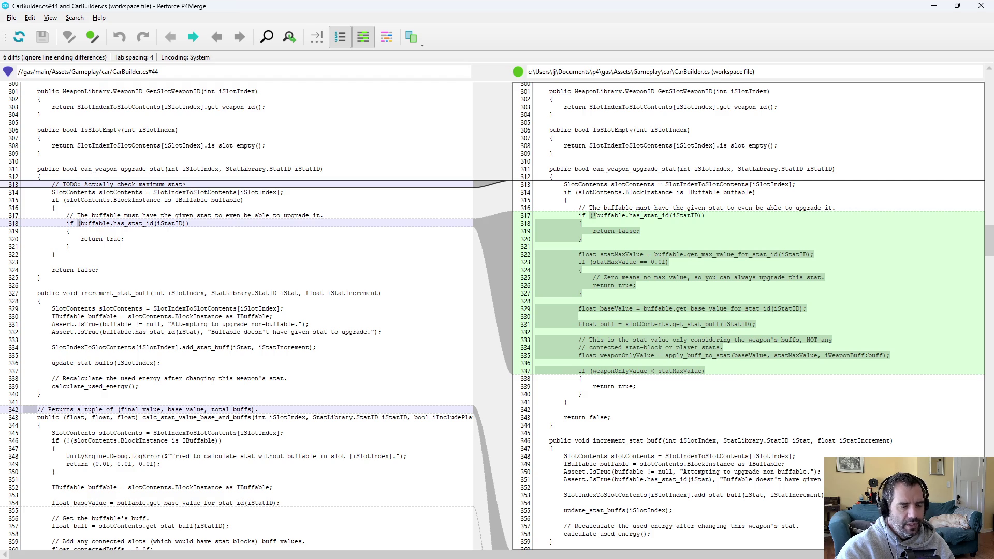
{"action": "double_click", "coordinate": [620, 371]}
{"action": "double_click", "coordinate": [680, 370]}
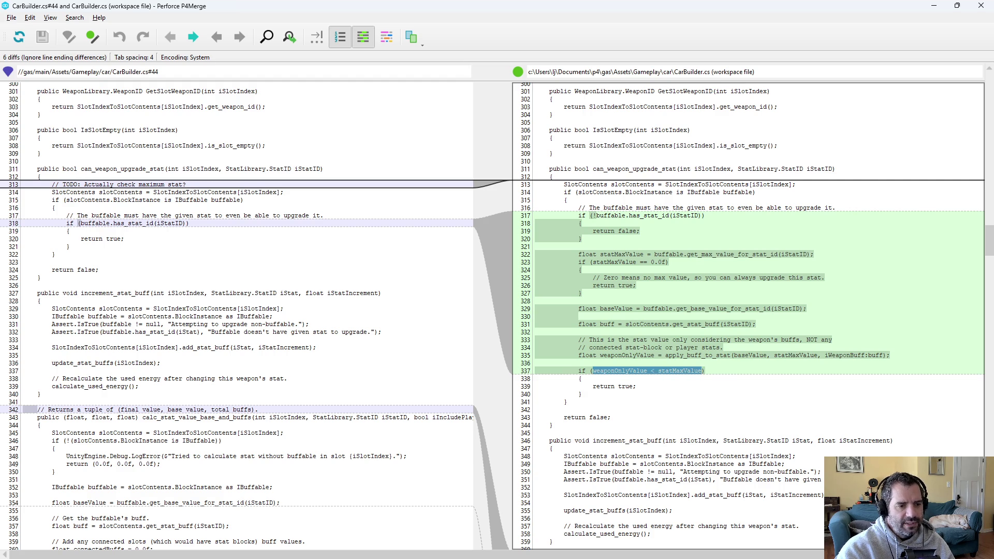
{"action": "scroll", "coordinate": [749, 310], "scroll_direction": "down", "scroll_amount": 5}
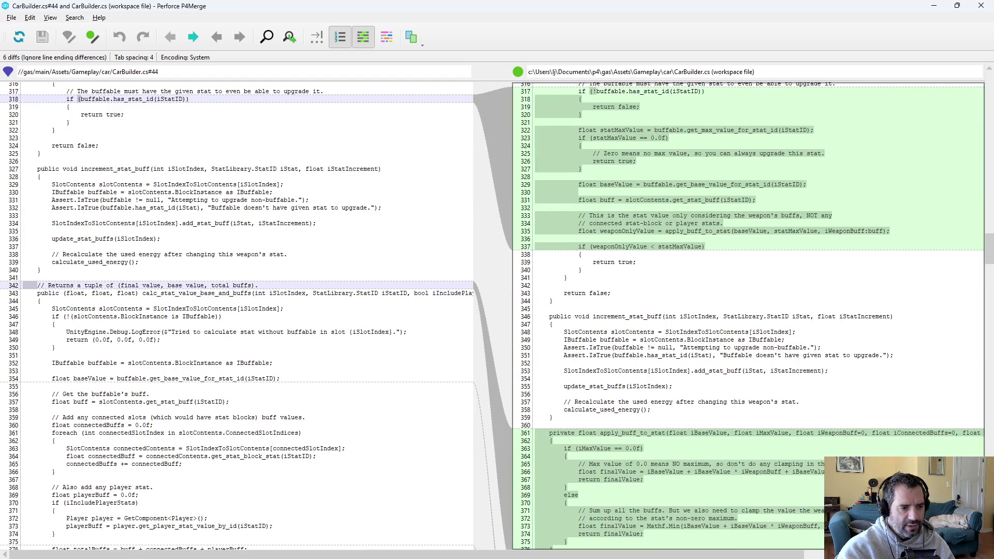
{"action": "scroll", "coordinate": [749, 311], "scroll_direction": "down", "scroll_amount": 5}
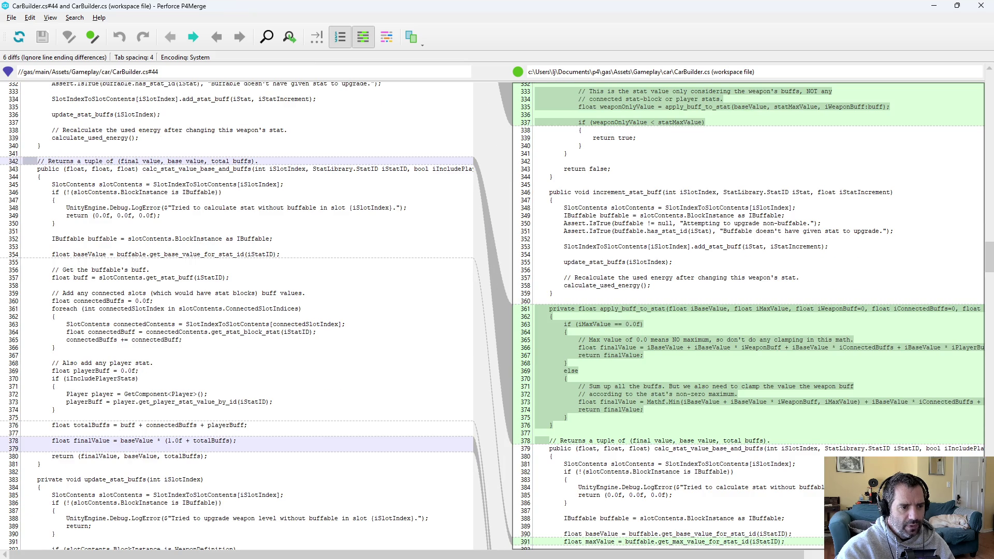
{"action": "scroll", "coordinate": [749, 311], "scroll_direction": "down", "scroll_amount": 4}
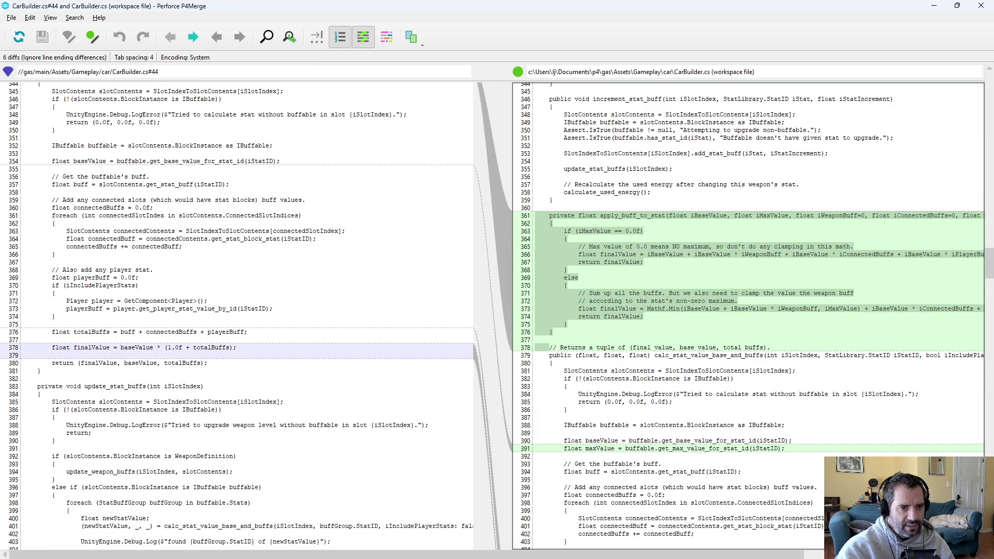
- Review the clamped finalValue on line 373 and the apply_buff_to_stat call at lines 413–415, then close the diff
{"action": "left_click_drag", "start_coordinate": [651, 308], "coordinate": [862, 309]}
{"action": "left_click", "coordinate": [862, 309]}
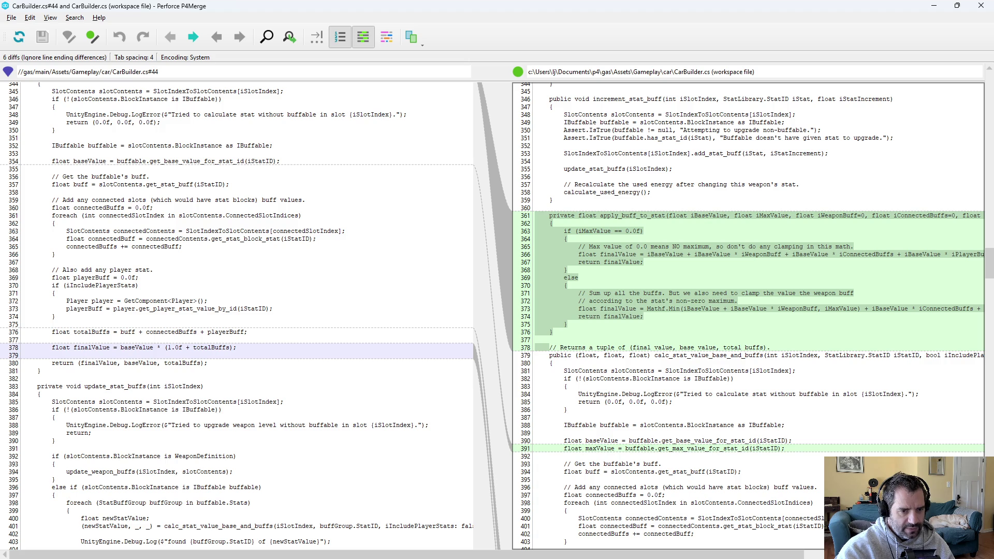
{"action": "scroll", "coordinate": [749, 311], "scroll_direction": "down", "scroll_amount": 5}
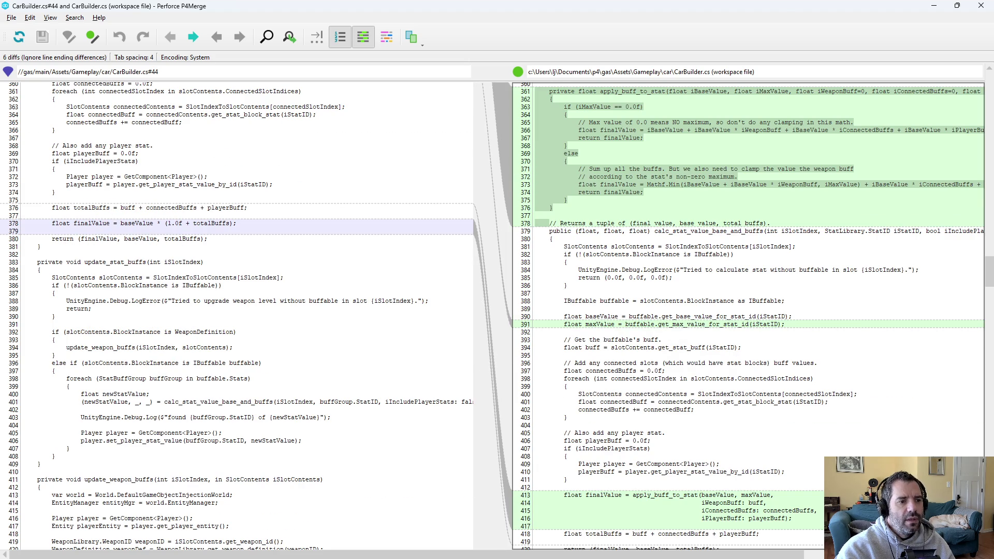
{"action": "scroll", "coordinate": [749, 311], "scroll_direction": "down", "scroll_amount": 4}
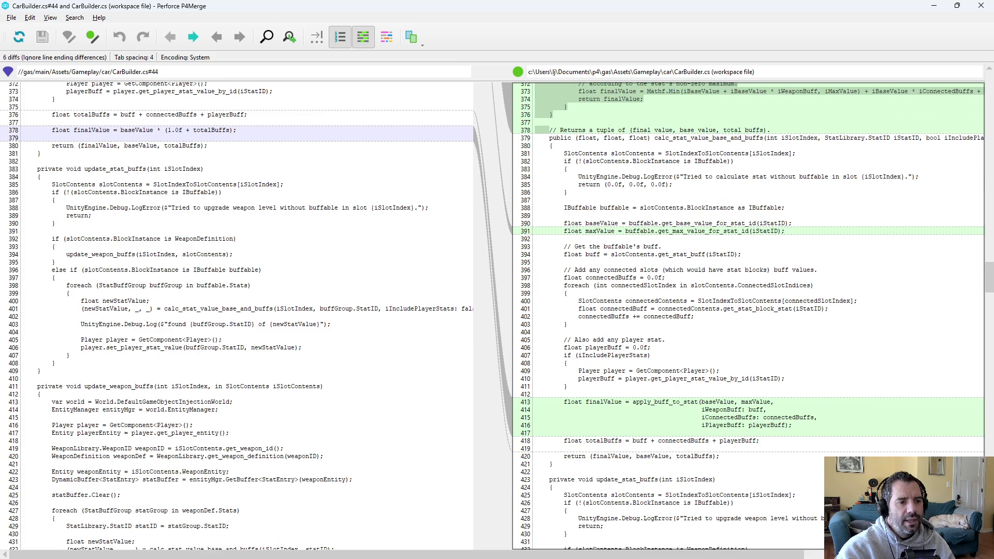
{"action": "left_click_drag", "start_coordinate": [537, 402], "coordinate": [536, 425]}
{"action": "left_click", "coordinate": [537, 425]}
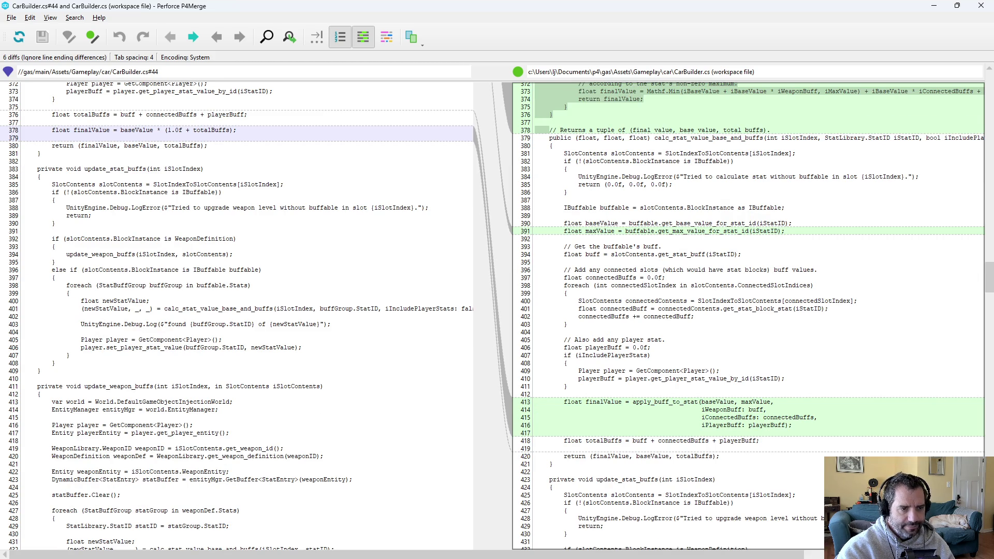
{"action": "left_click_drag", "start_coordinate": [990, 279], "coordinate": [980, 425]}
{"action": "left_click", "coordinate": [981, 5]}
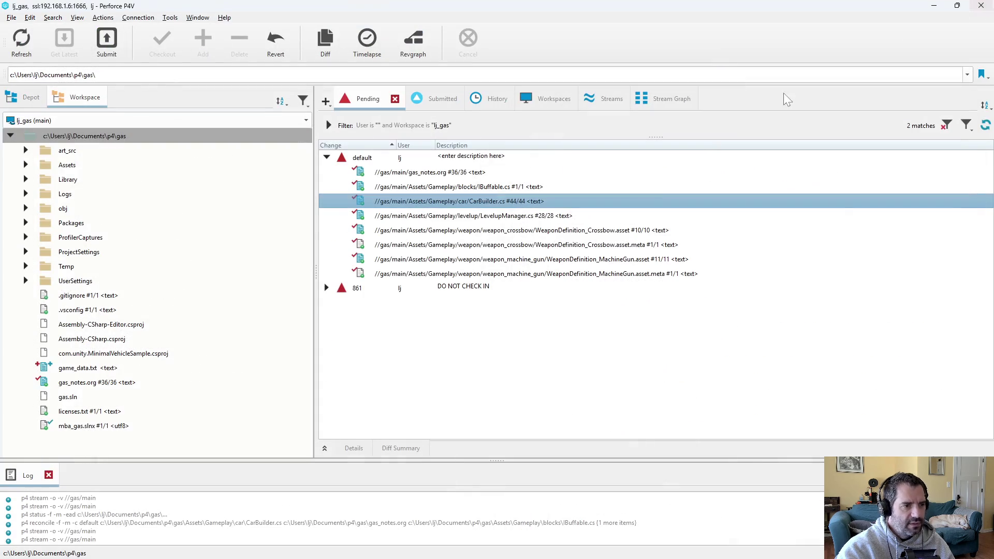
- Review the LevelupManager.cs diff, then delete its else Debug.Log block in Emacs and save
{"action": "double_click", "coordinate": [546, 215]}
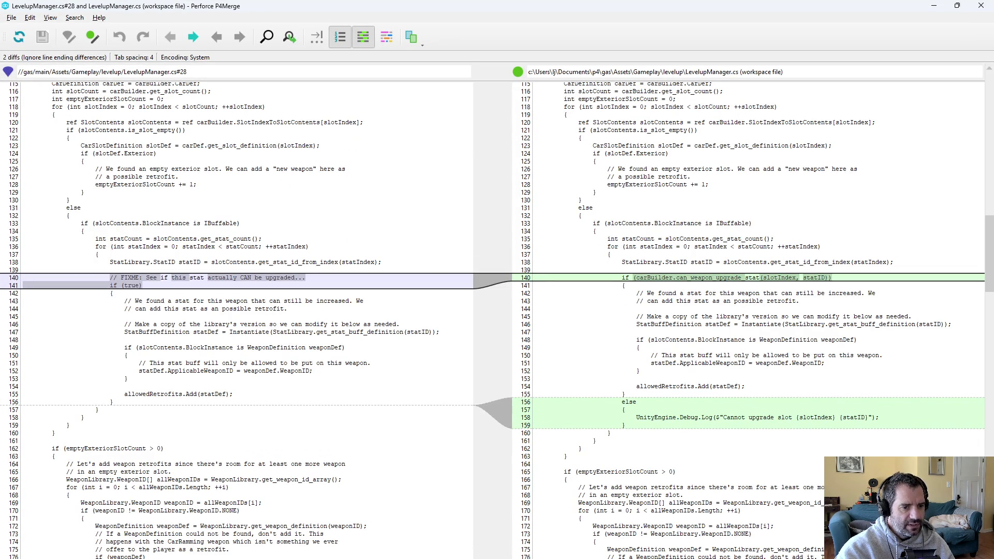
{"action": "left_click", "coordinate": [981, 6]}
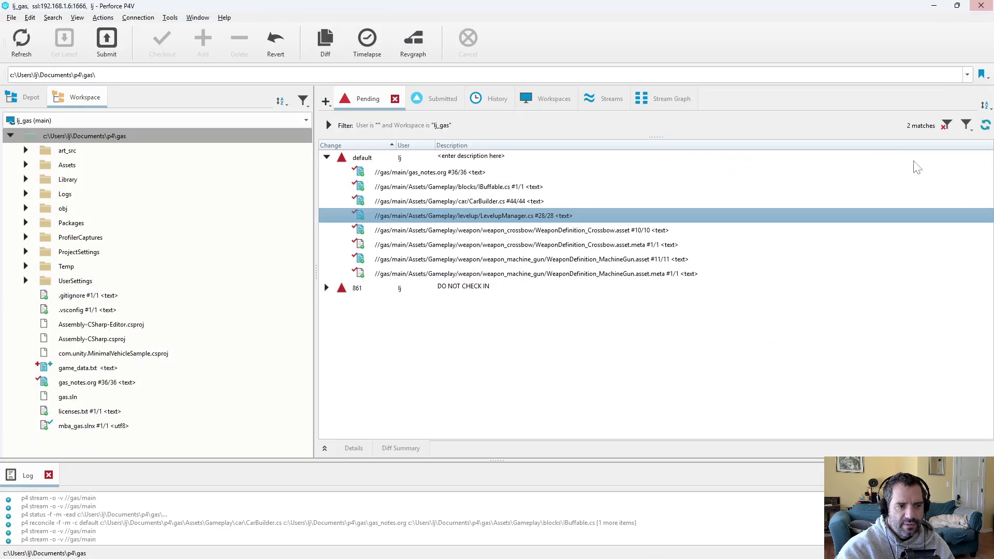
{"action": "key", "text": "alt+Tab"}
{"action": "key", "text": "ctrl+x"}
{"action": "type", "text": "bleve"}
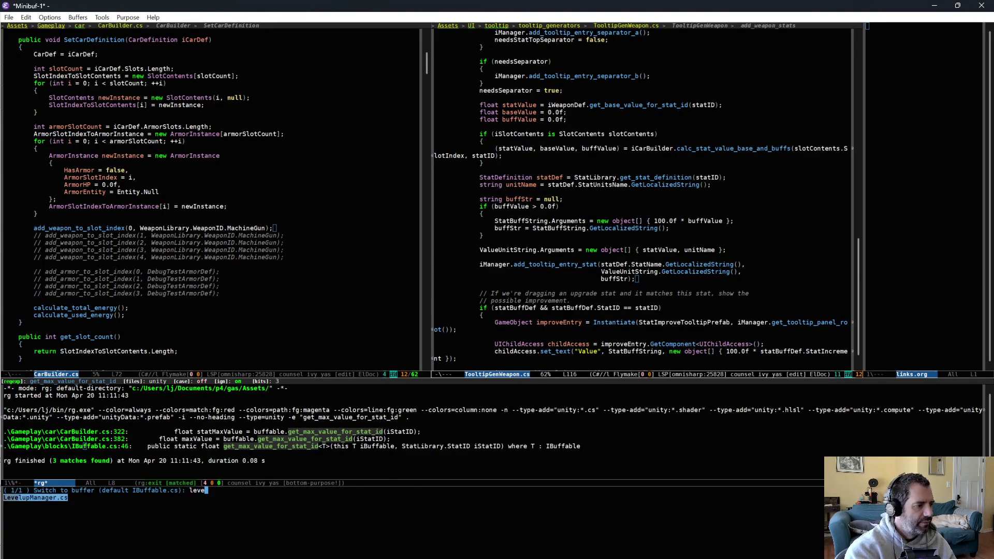
{"action": "key", "text": "Return"}
{"action": "scroll", "coordinate": [539, 347], "scroll_direction": "down", "scroll_amount": 2}
{"action": "left_click_drag", "start_coordinate": [539, 347], "coordinate": [551, 372]}
{"action": "key", "text": "ctrl+w"}
{"action": "key", "text": "ctrl+x"}
{"action": "key", "text": "ctrl+s"}
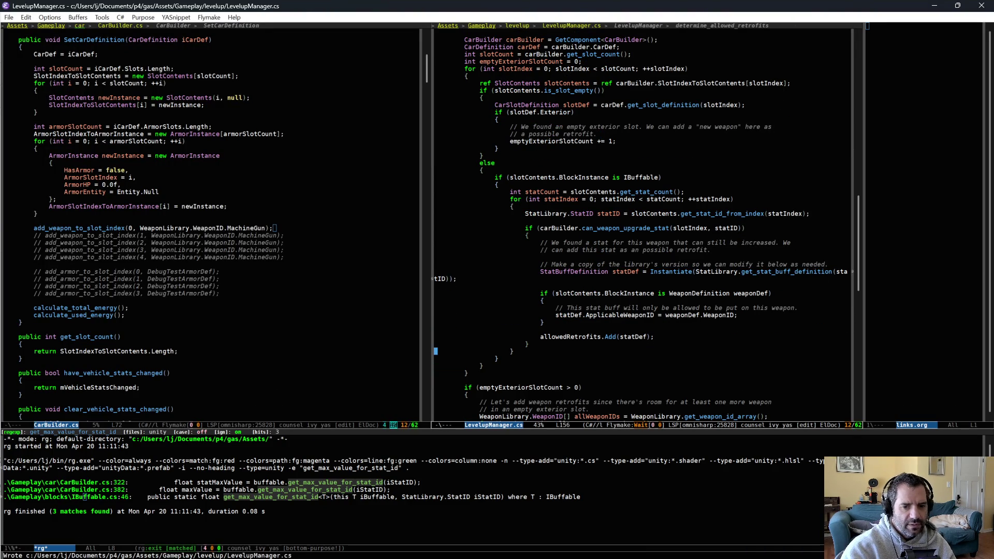
- Recheck the LevelupManager.cs diff, then diff WeaponDefinition_Crossbow.asset against revision #10
{"action": "key", "text": "alt+Tab"}
{"action": "key", "text": "alt+Tab"}
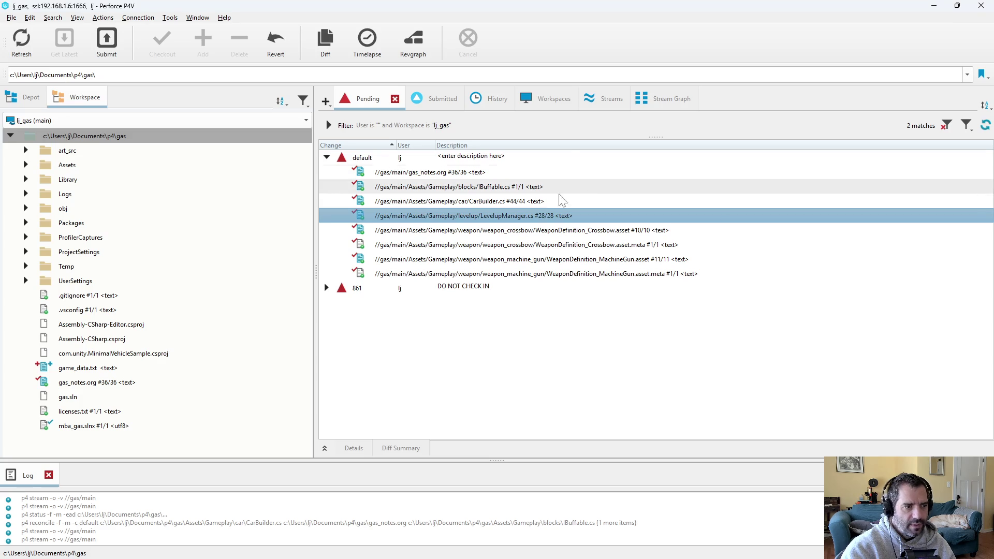
{"action": "double_click", "coordinate": [593, 216]}
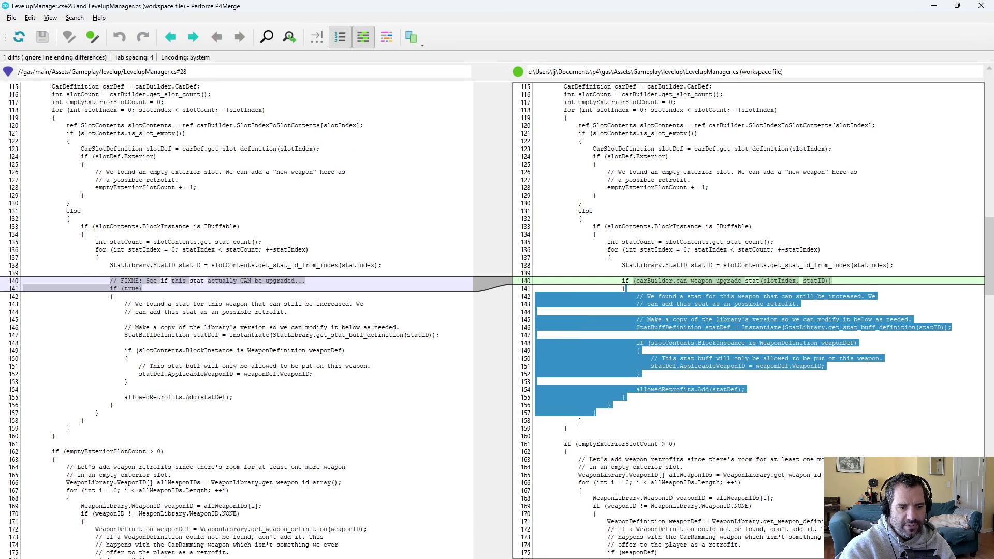
{"action": "left_click", "coordinate": [982, 12]}
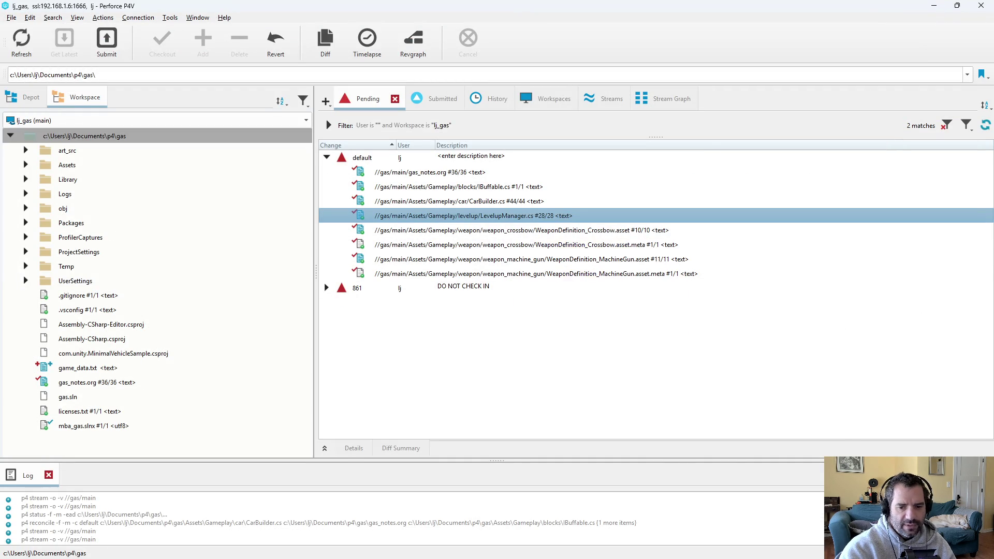
{"action": "left_click", "coordinate": [574, 231]}
{"action": "double_click", "coordinate": [595, 234]}
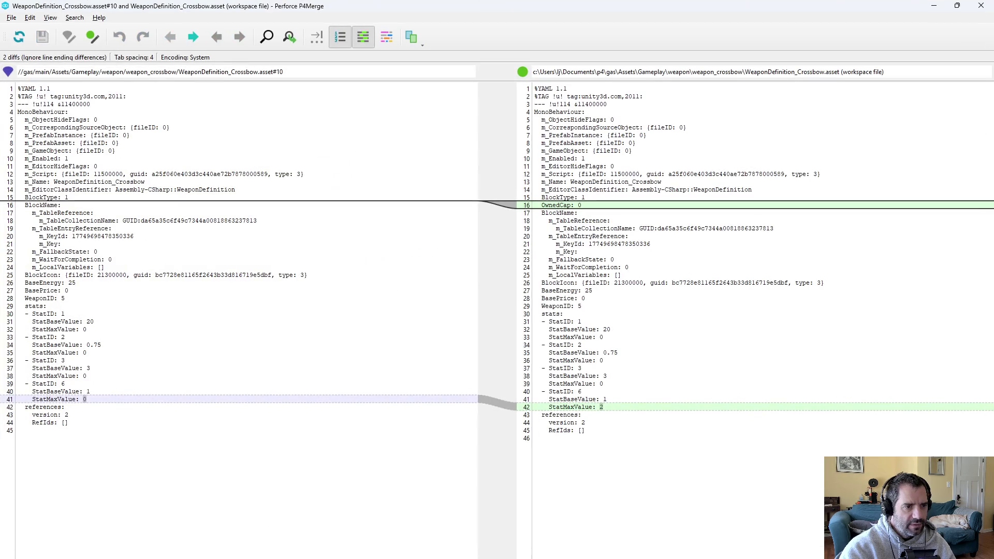
- Revert WeaponDefinition_Crossbow through Unity's Version Control menu, then return to P4V
{"action": "key", "text": "alt+F4"}
{"action": "key", "text": "alt+Tab"}
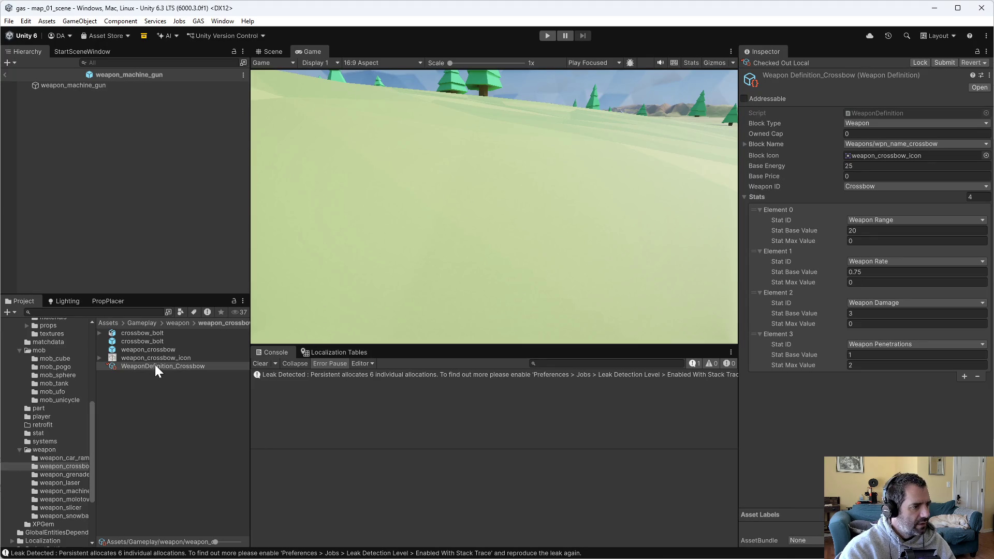
{"action": "right_click", "coordinate": [153, 366]}
{"action": "mouse_move", "coordinate": [208, 52]}
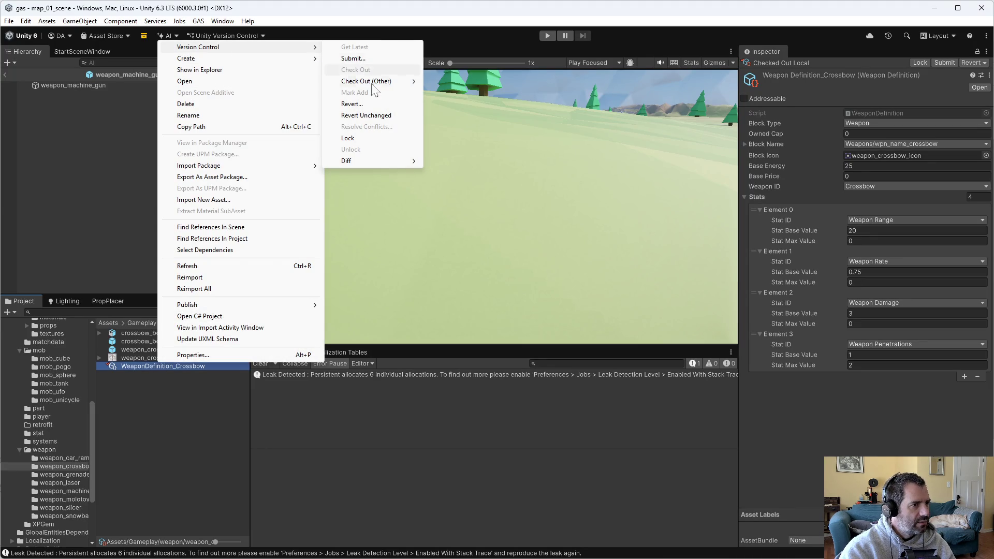
{"action": "left_click", "coordinate": [373, 114]}
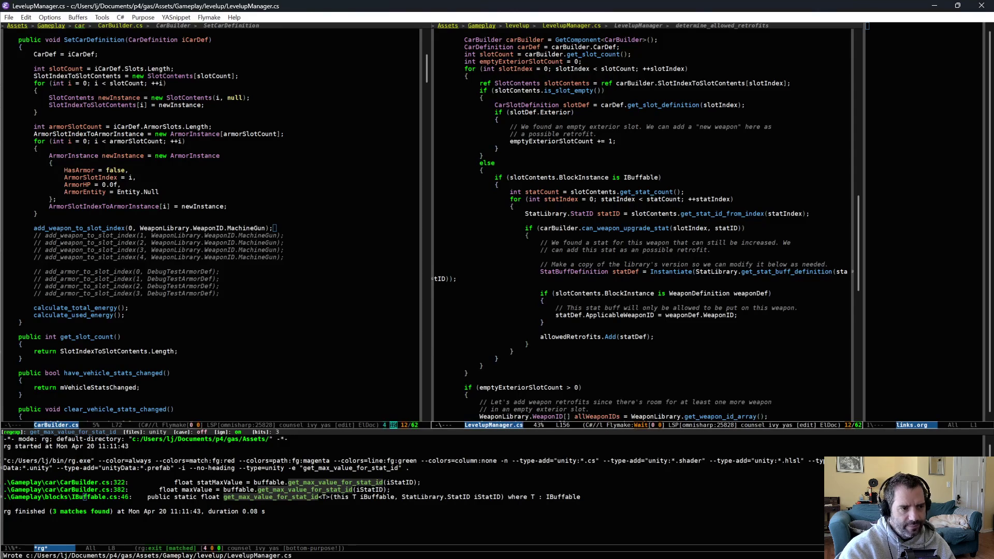
{"action": "key", "text": "alt+Tab"}
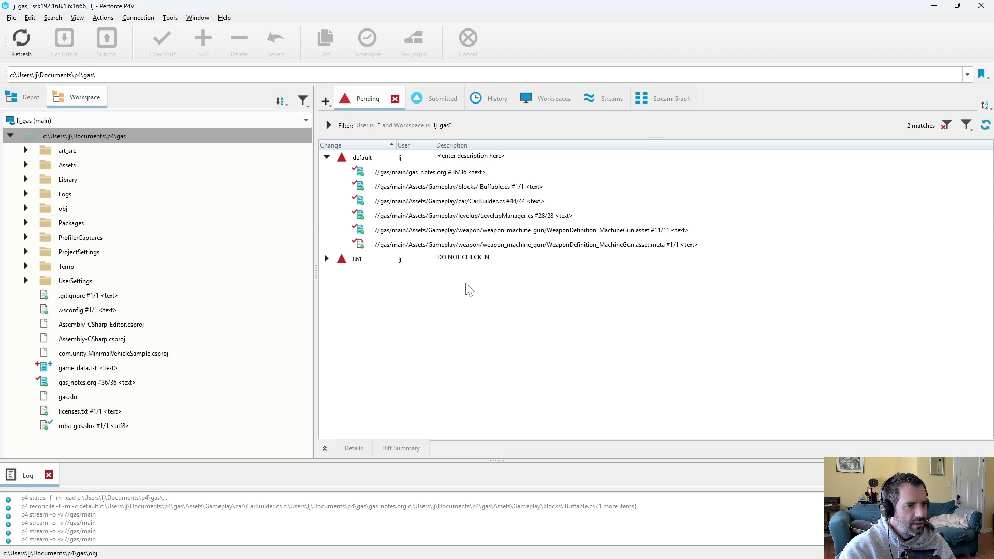
{"action": "left_click", "coordinate": [564, 244]}
{"action": "left_click", "coordinate": [564, 232]}
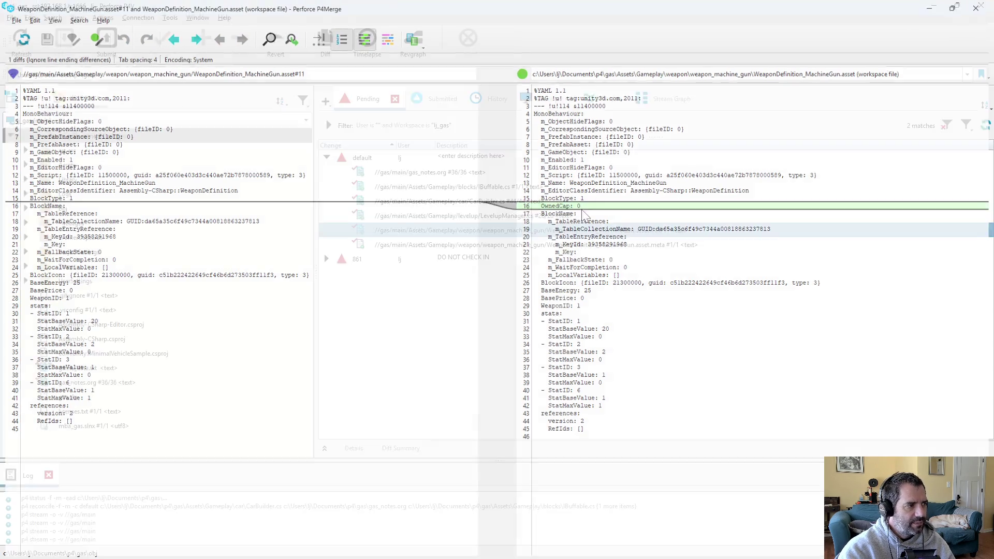
{"action": "key", "text": "alt+F4"}
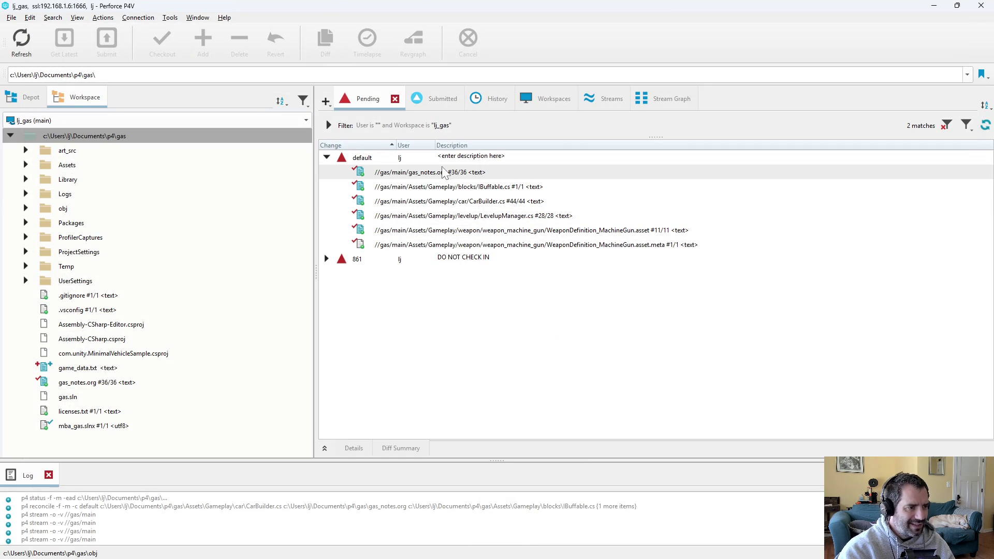
{"action": "left_click", "coordinate": [444, 172]}
{"action": "key", "text": "alt+Tab"}
{"action": "key", "text": "ctrl+x"}
{"action": "type", "text": "bgas"}
{"action": "key", "text": "Return"}
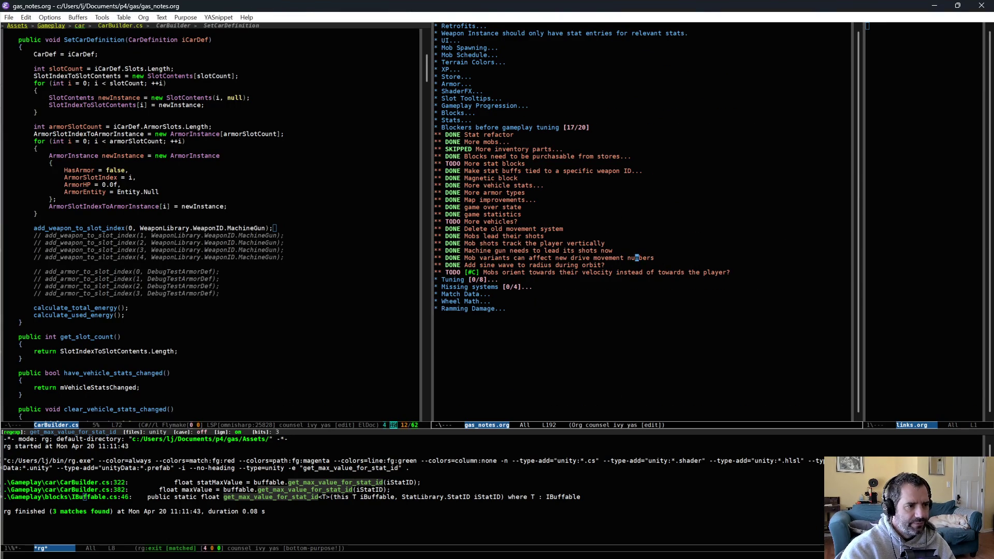
{"action": "left_click", "coordinate": [599, 329]}
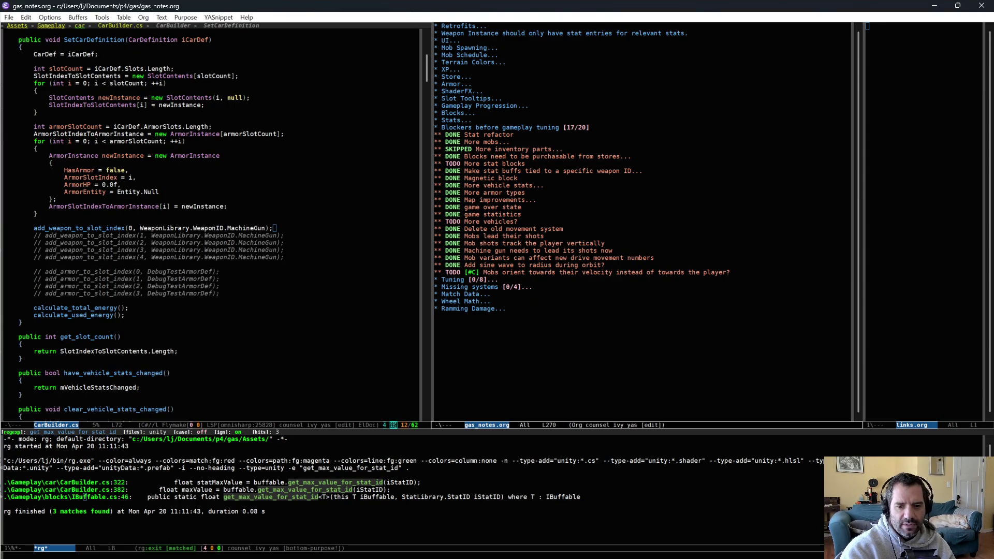
{"action": "key", "text": "alt+Tab"}
{"action": "key", "text": "alt+Tab"}
{"action": "double_click", "coordinate": [454, 173]}
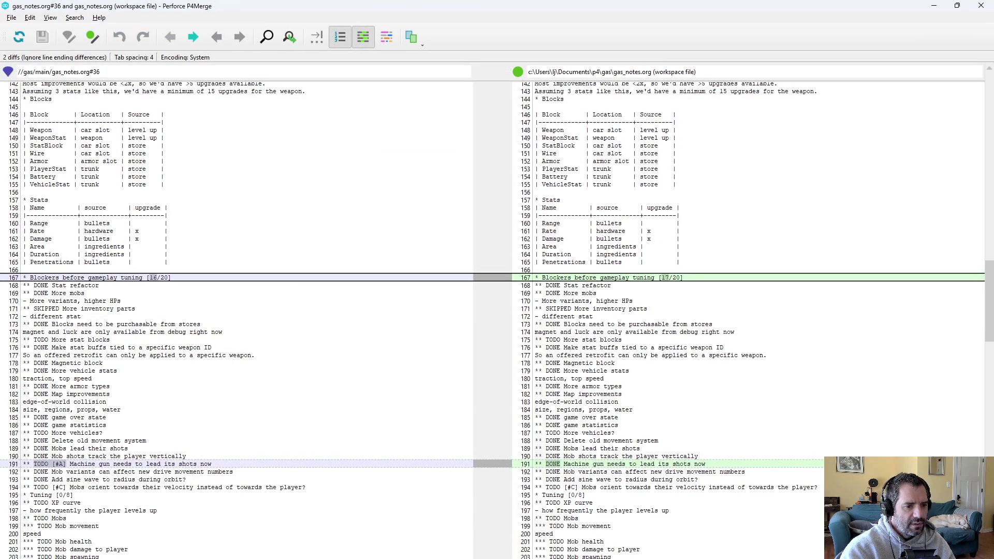
{"action": "scroll", "coordinate": [651, 402], "scroll_direction": "down", "scroll_amount": 8}
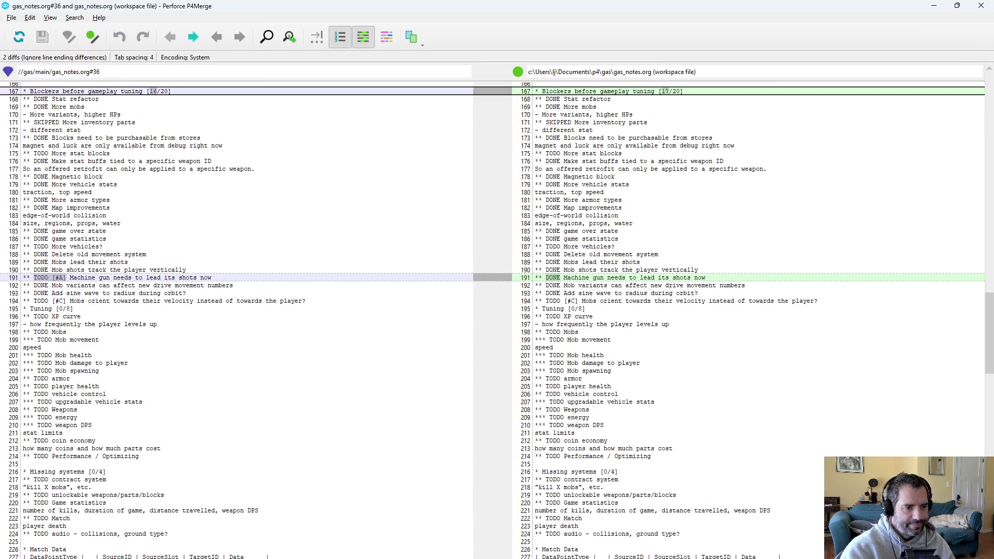
{"action": "key", "text": "alt+F4"}
{"action": "right_click", "coordinate": [407, 164]}
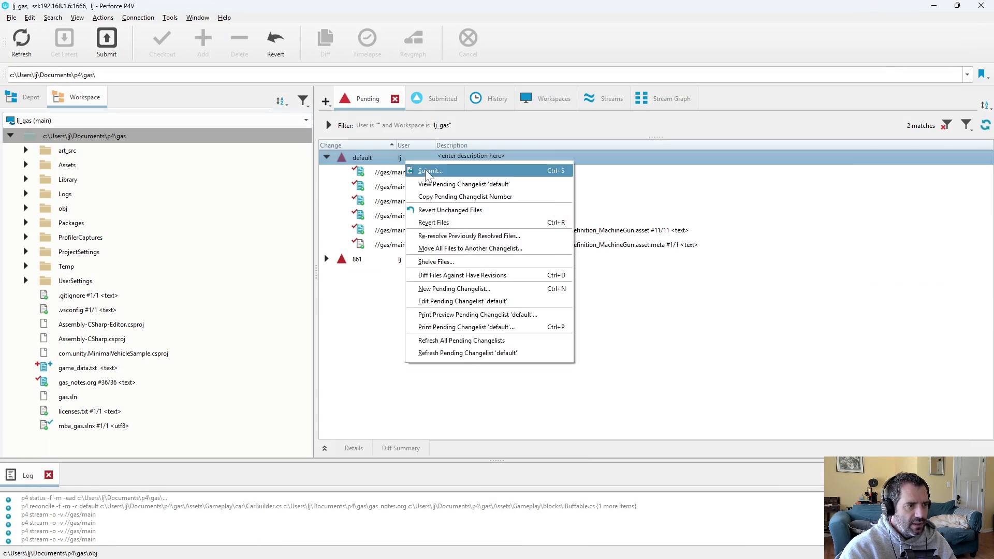
- Submit the changelist described 'proper handling of maximum stat values' with a retrofit-buff note
{"action": "left_click", "coordinate": [430, 171]}
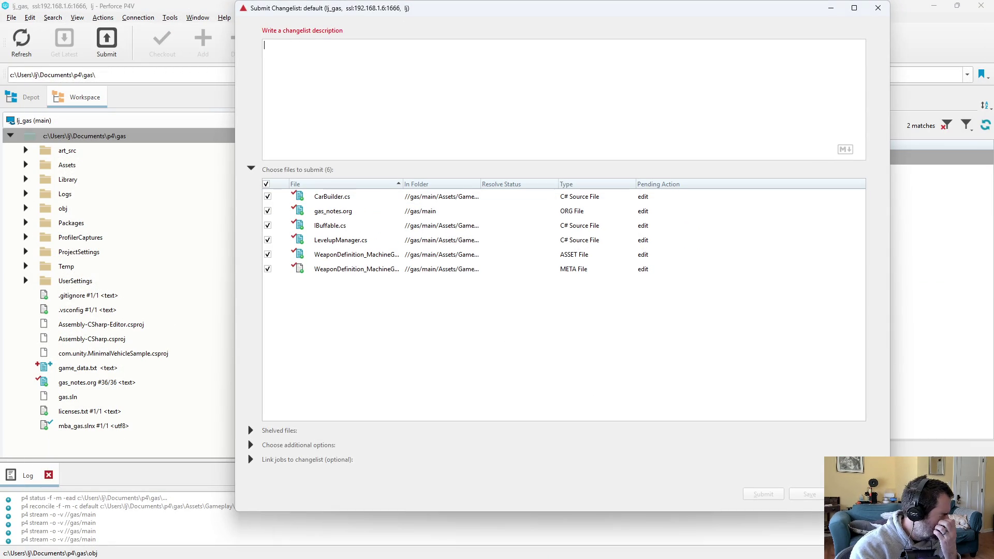
{"action": "type", "text": "p"}
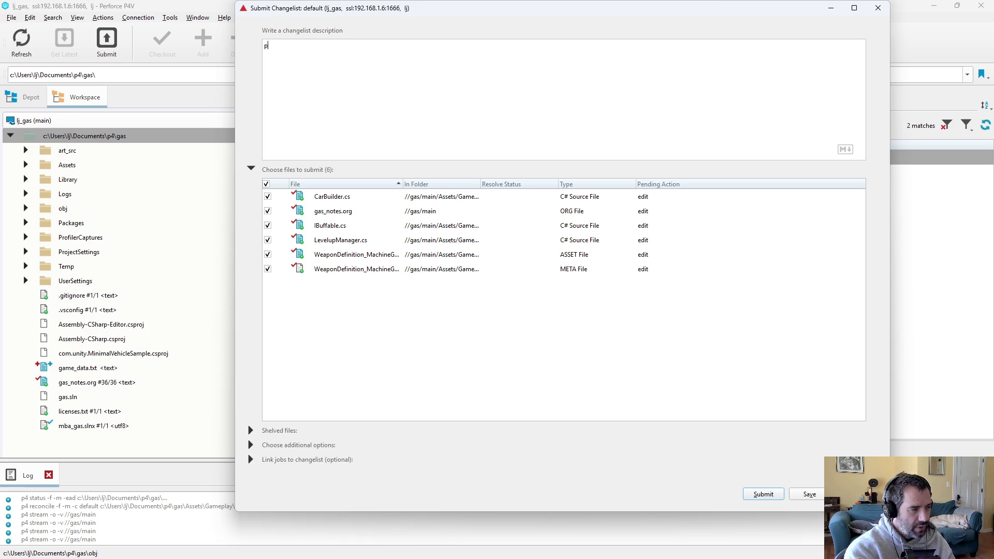
{"action": "type", "text": "roper handling of m"}
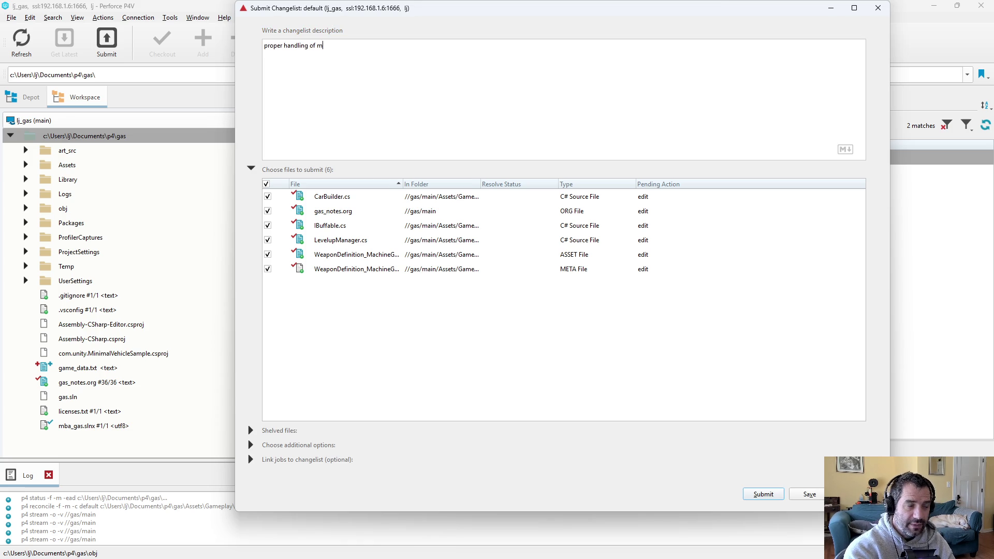
{"action": "type", "text": "aximum stat values"}
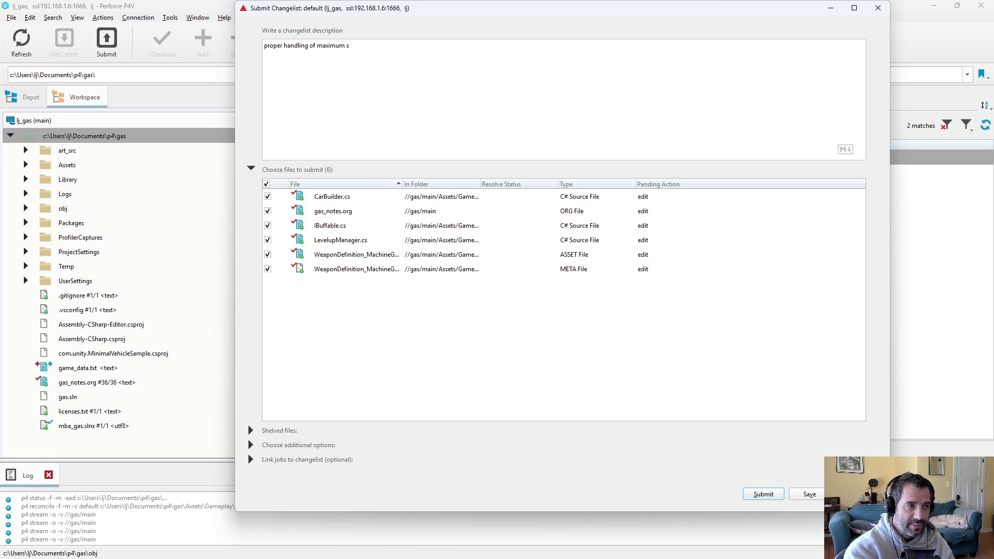
{"action": "key", "text": "Return"}
{"action": "type", "text": "- f a"}
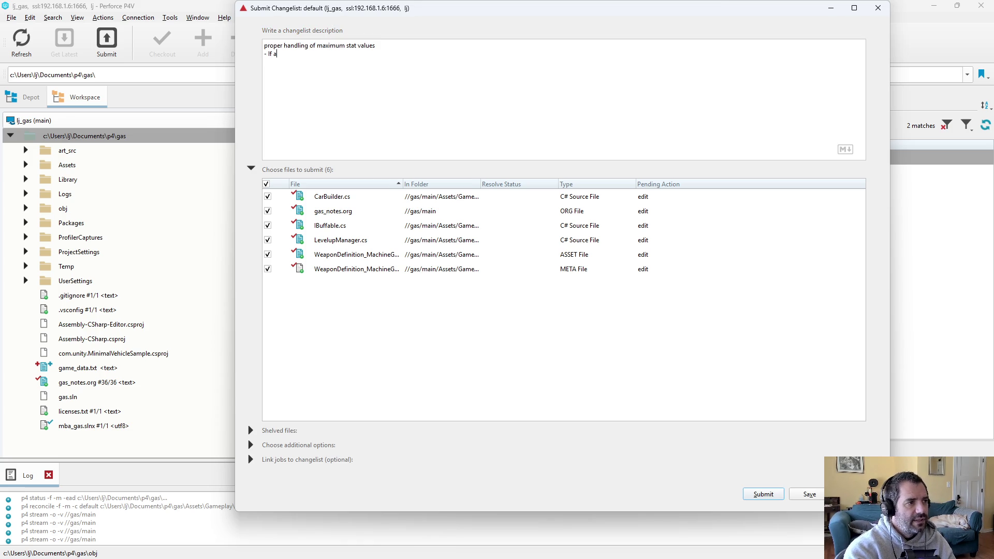
{"action": "type", "text": " weapon "}
{"action": "type", "text": "is at "}
{"action": "type", "text": "its max"}
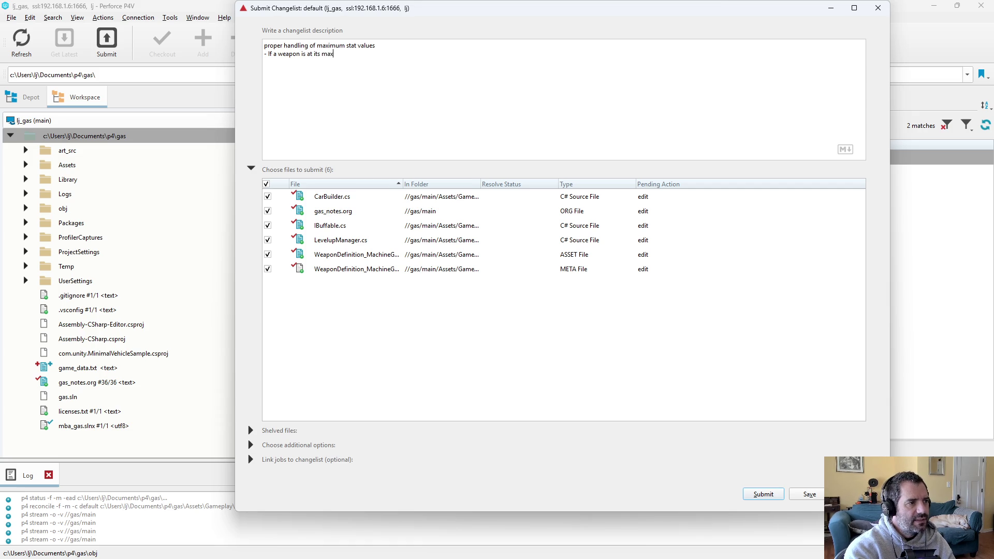
{"action": "type", "text": "imum, we d"}
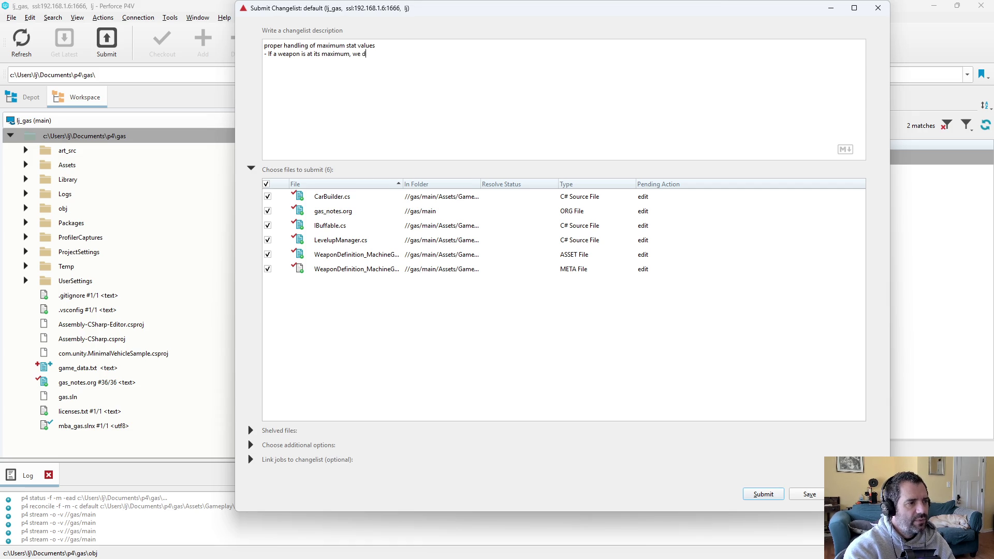
{"action": "type", "text": "on't offeas a"}
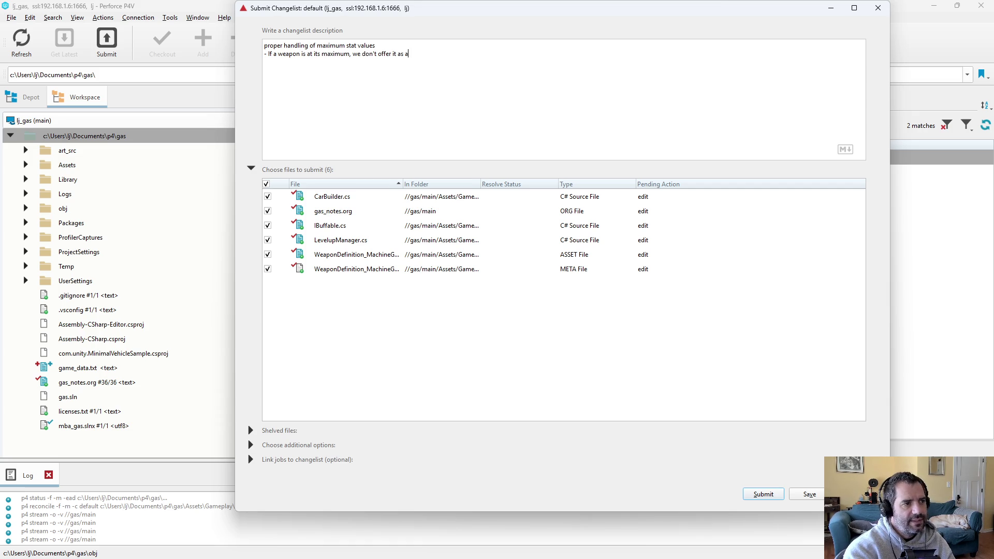
{"action": "type", "text": "rofit."}
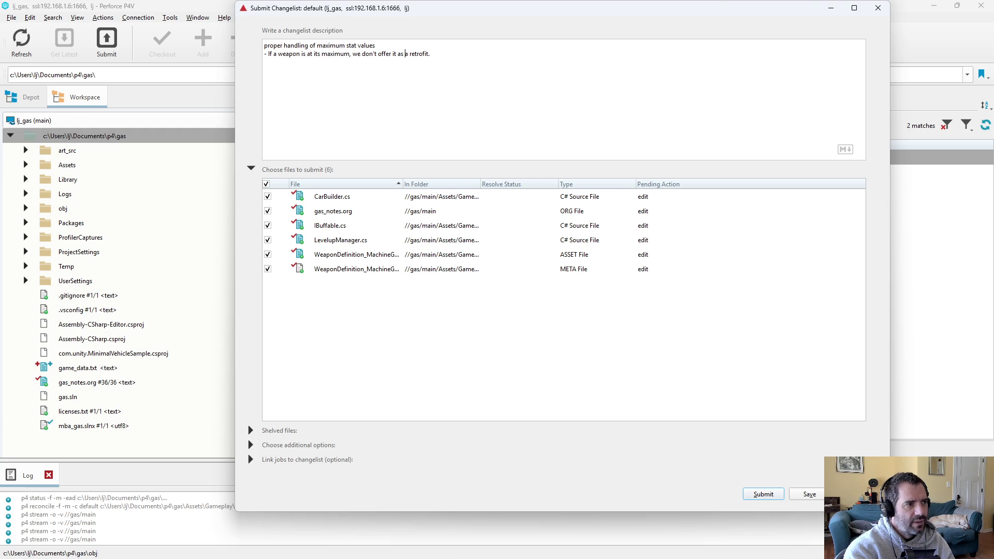
{"action": "type", "text": " for a stat"}
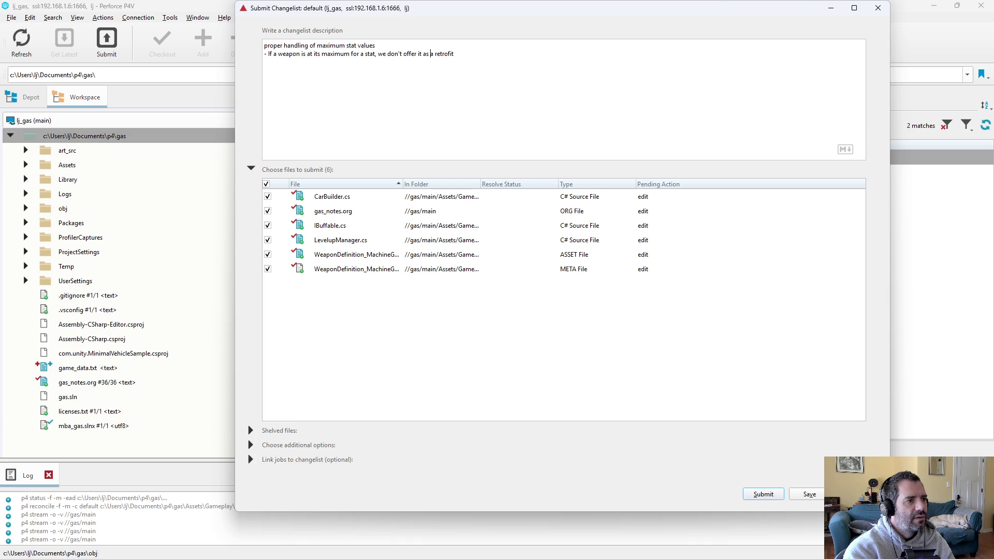
{"action": "key", "text": "BackSpace"}
{"action": "key", "text": "BackSpace"}
{"action": "key", "text": "BackSpace"}
{"action": "type", "text": "that st"}
{"action": "type", "text": "at as"}
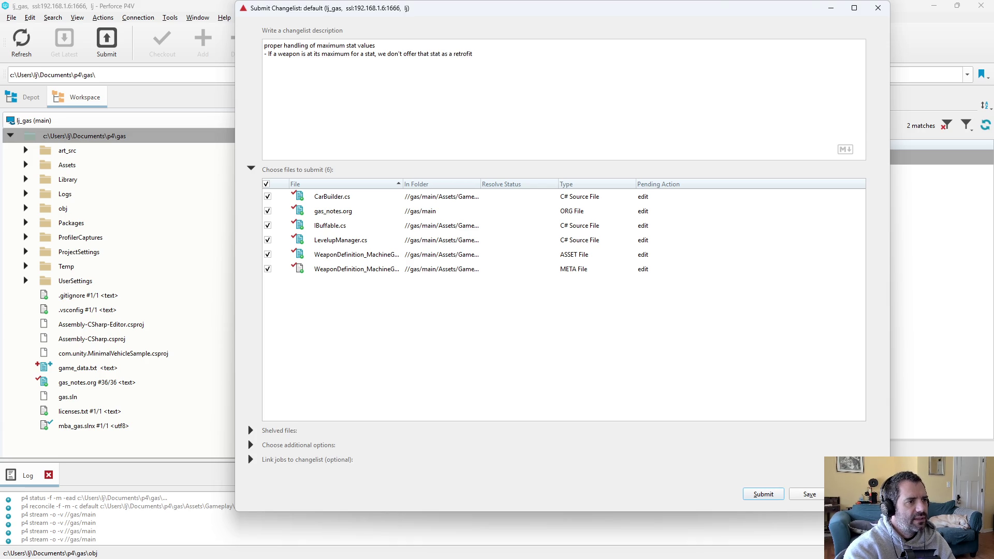
{"action": "type", "text": " a retrofit buff."}
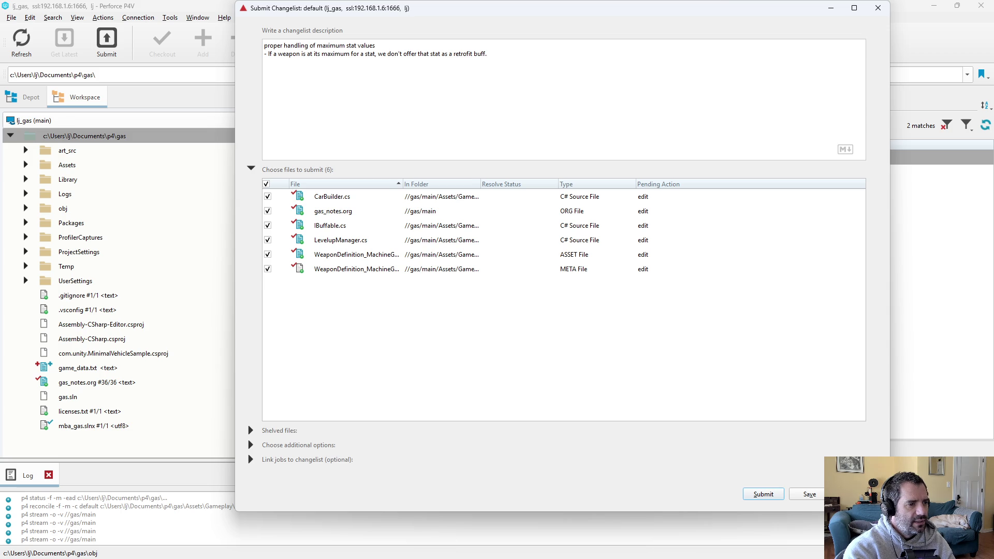
{"action": "left_click", "coordinate": [768, 499]}
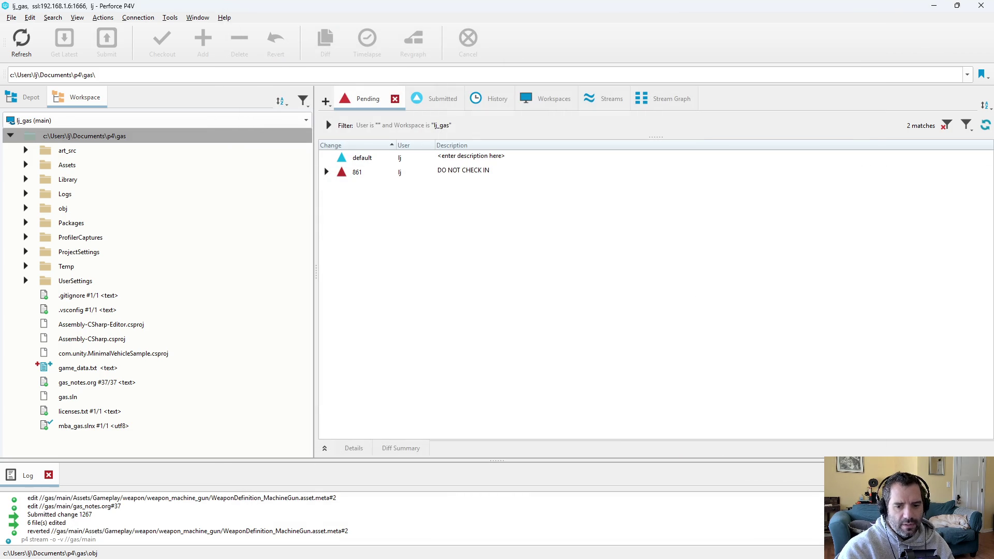
{"action": "key", "text": "alt+Tab"}
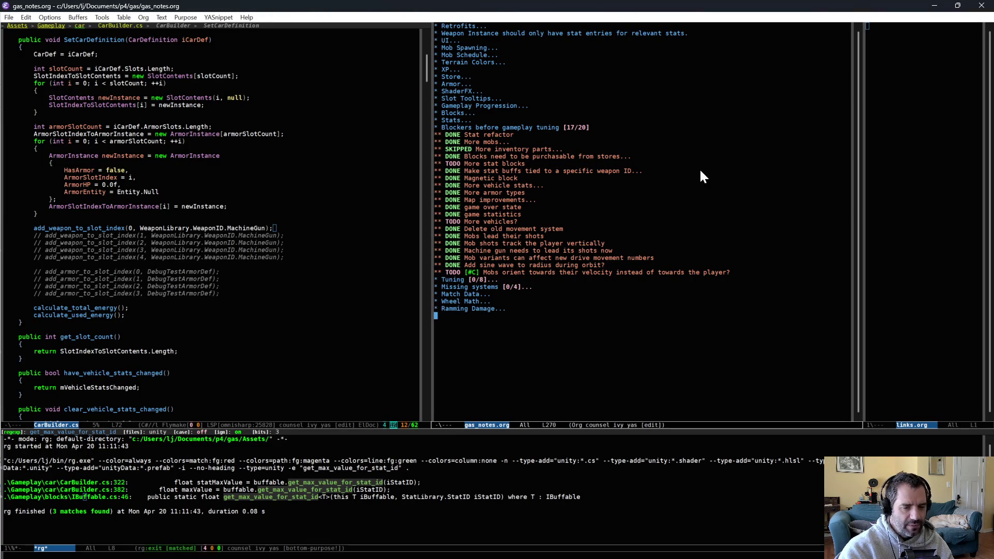
- Replace MachineGun with Crossbow on the CarBuilder.cs weapon line and save the file
{"action": "left_click", "coordinate": [215, 339]}
{"action": "key", "text": "ctrl+BackSpace"}
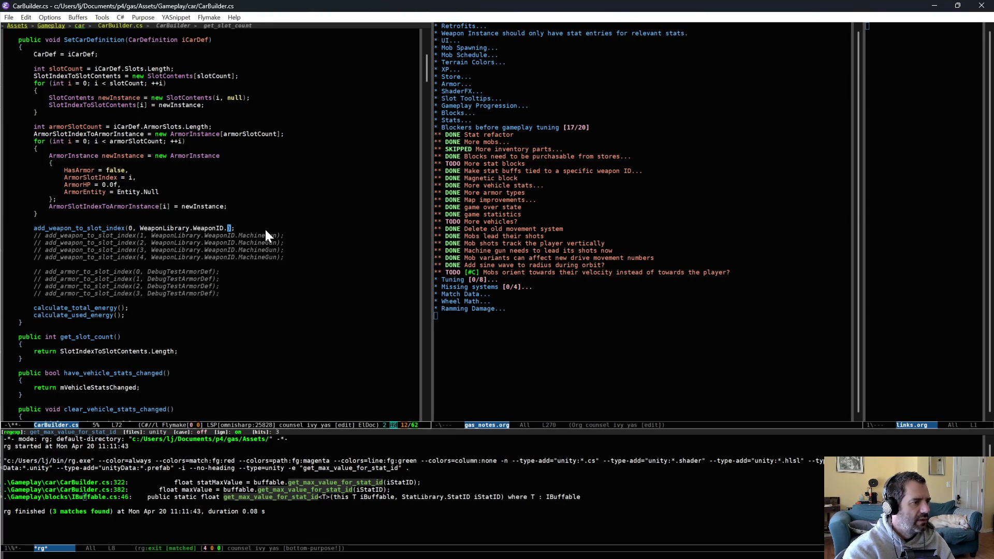
{"action": "type", "text": "Cro"}
{"action": "key", "text": "alt+/"}
{"action": "type", "text": "ssbow"}
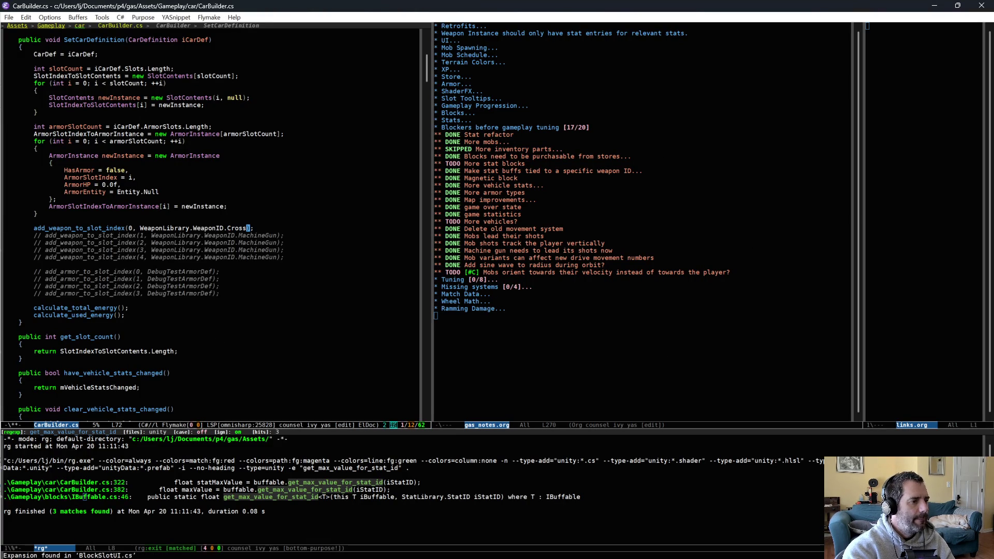
{"action": "key", "text": "ctrl+x"}
{"action": "key", "text": "ctrl+s"}
- Run a project-wide ripgrep search for fixme comments, then bring Unity forward to recompile
{"action": "left_click", "coordinate": [688, 357]}
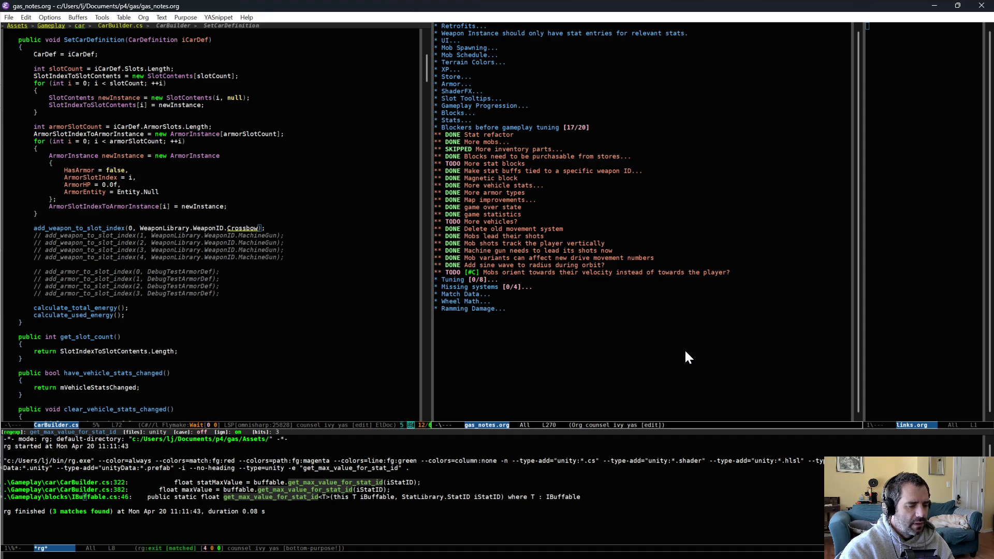
{"action": "key", "text": "ctrl+c"}
{"action": "type", "text": "rfixme"}
{"action": "key", "text": "Return"}
{"action": "scroll", "coordinate": [472, 449], "scroll_direction": "down", "scroll_amount": 3}
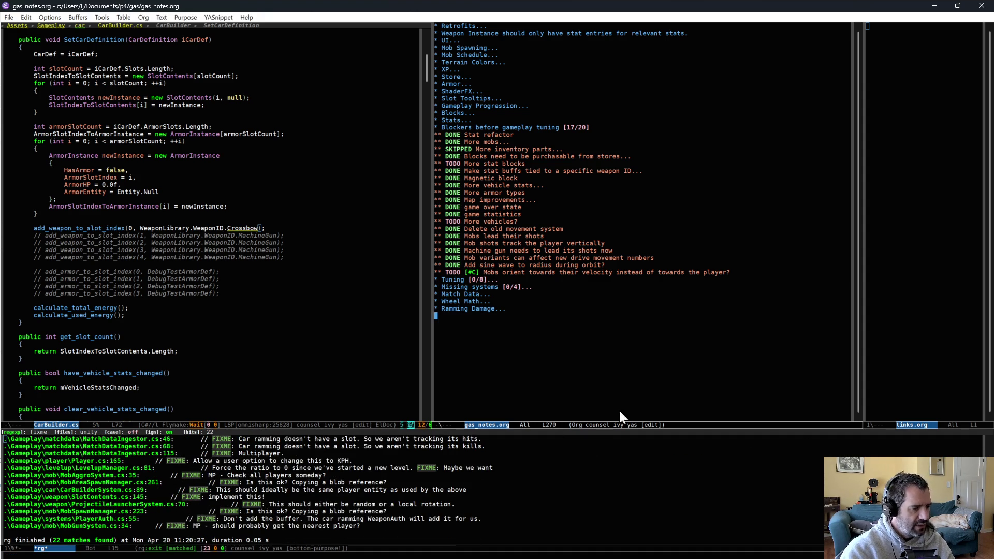
{"action": "key", "text": "alt+Tab"}
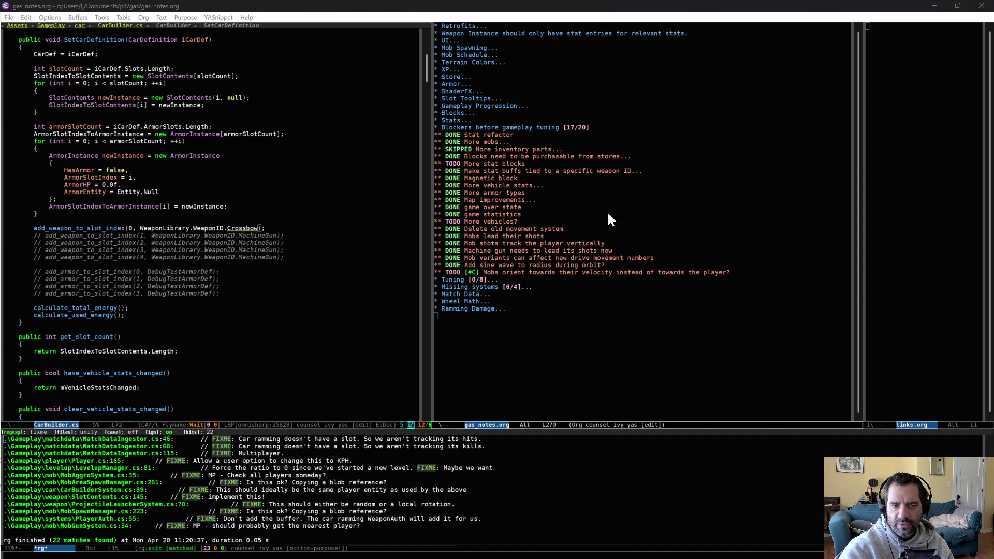
{"action": "key", "text": "alt+Tab"}
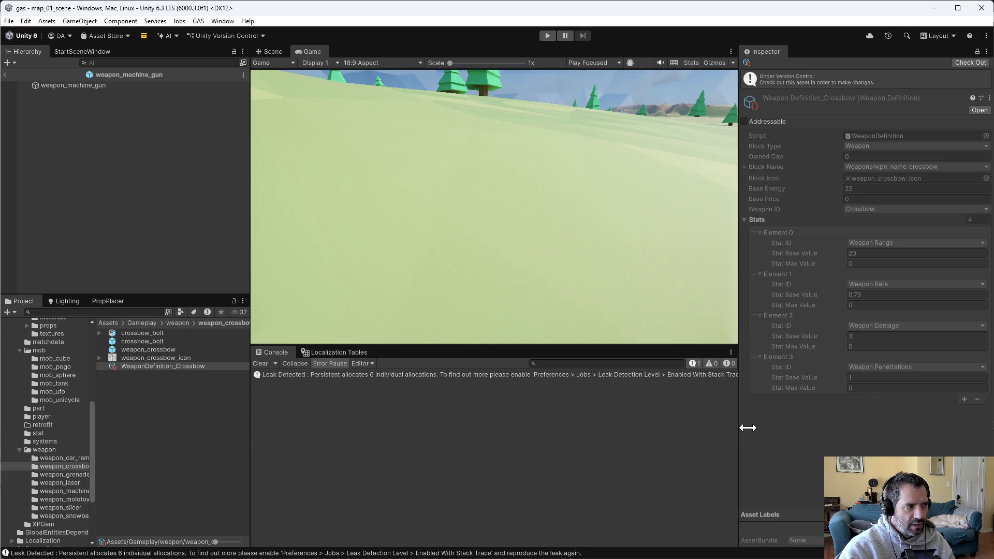
- Check out WeaponDefinition_Crossbow and raise its Weapon Penetrations base value to 10
{"action": "left_click", "coordinate": [167, 367]}
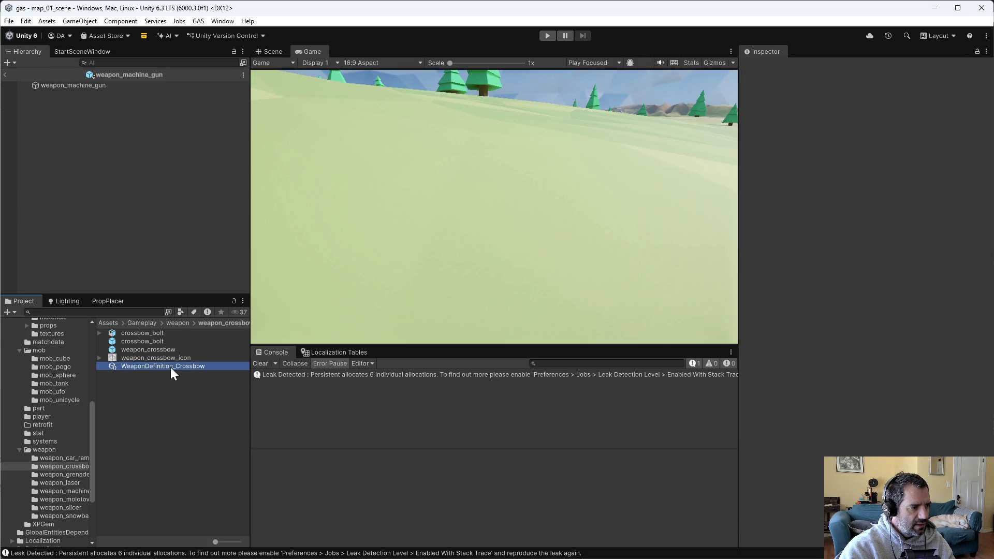
{"action": "left_click", "coordinate": [970, 62]}
{"action": "left_click", "coordinate": [887, 355]}
{"action": "type", "text": "10"}
{"action": "left_click", "coordinate": [857, 409]}
- Play-test the crossbow by driving the car across the map, pausing once to view the build
{"action": "left_click", "coordinate": [548, 35]}
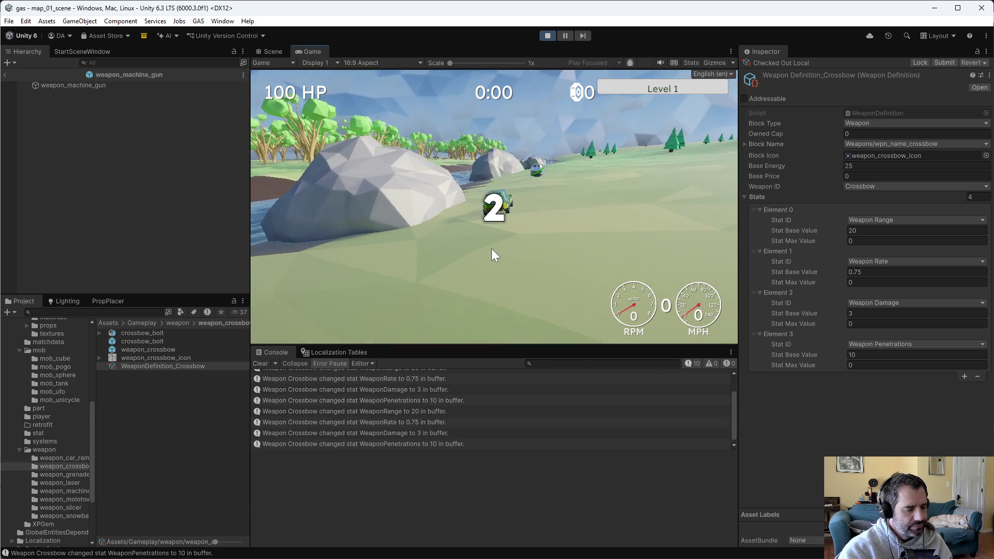
{"action": "key", "text": "w"}
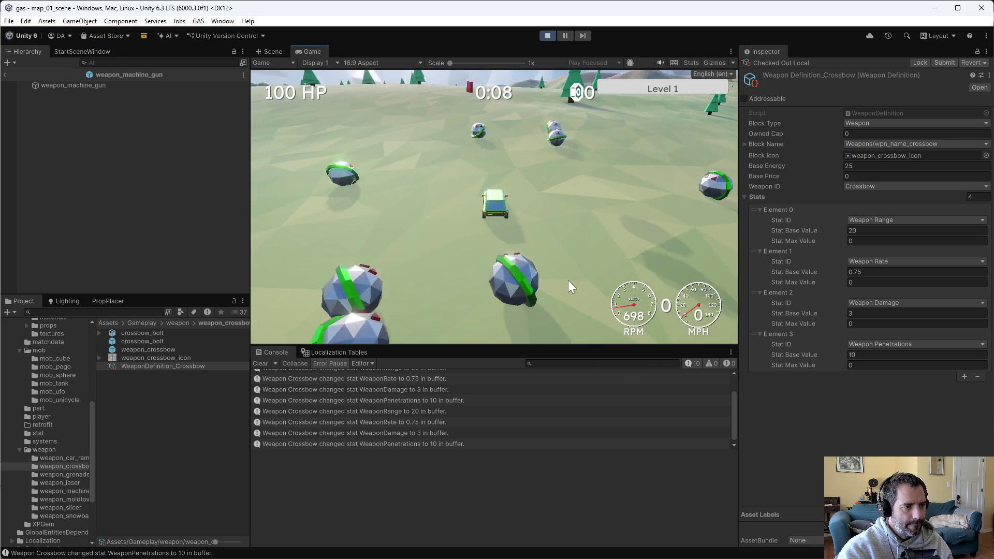
{"action": "key", "text": "Escape"}
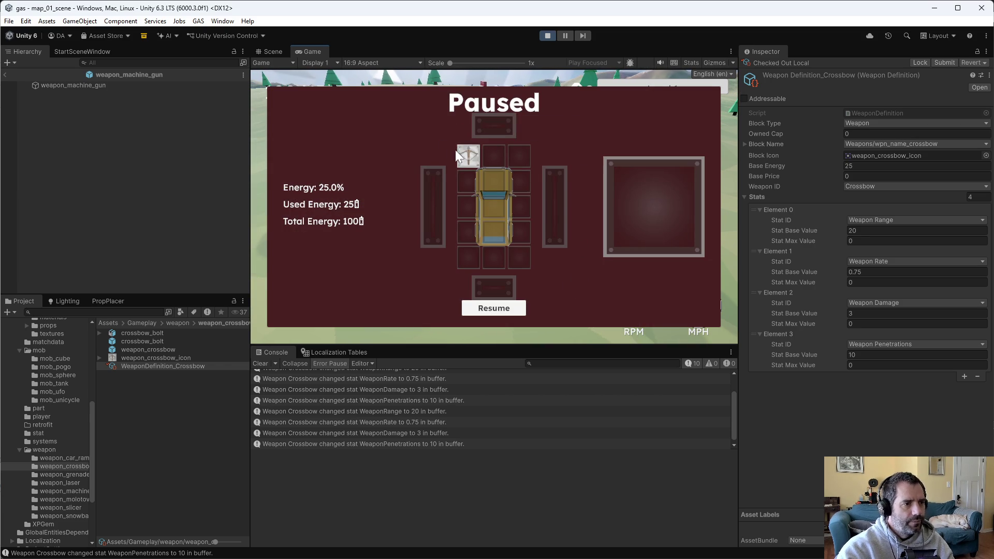
{"action": "mouse_move", "coordinate": [460, 153]}
{"action": "key", "text": "Escape"}
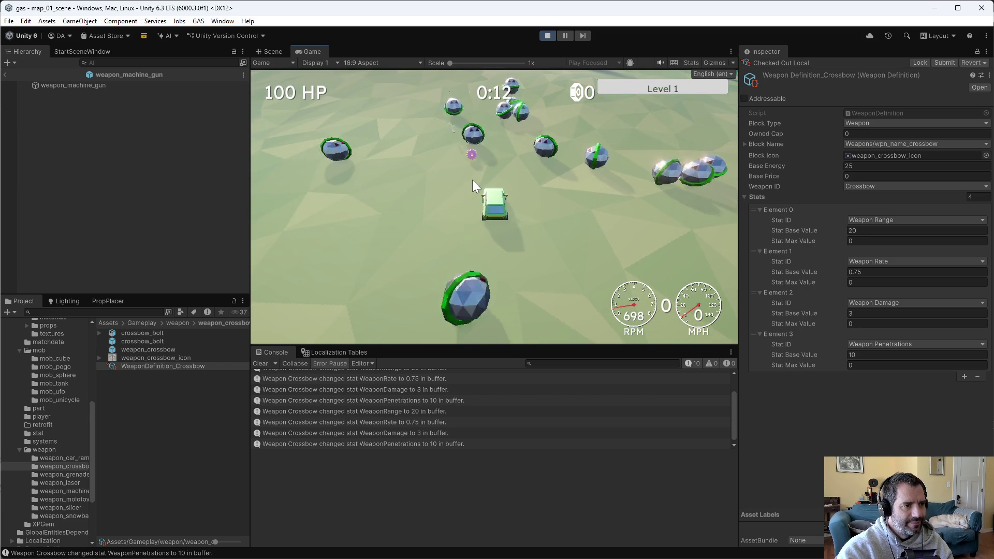
{"action": "key", "text": "w"}
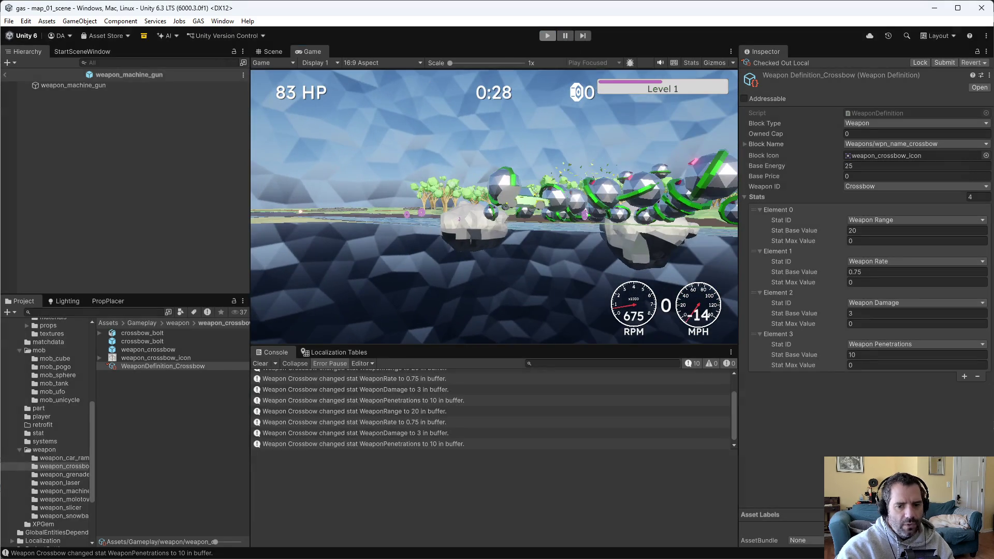
{"action": "key", "text": "alt+Tab"}
{"action": "key", "text": "ctrl+x"}
- Open MobHitSystem.cs and add a log snippet printing allowedPenetrationCount below the penetration count block
{"action": "key", "text": "b"}
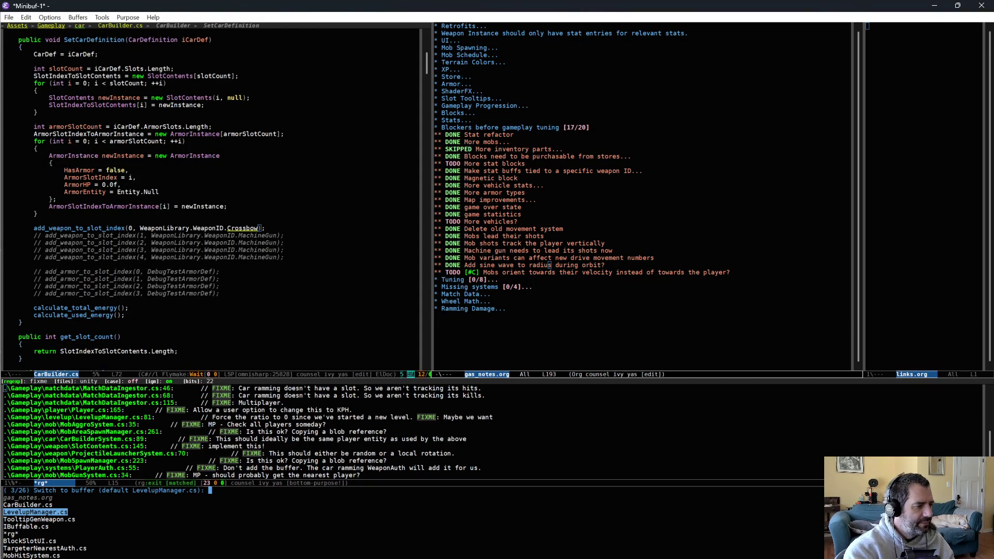
{"action": "key", "text": "Down"}
{"action": "key", "text": "Down"}
{"action": "key", "text": "Down"}
{"action": "key", "text": "Return"}
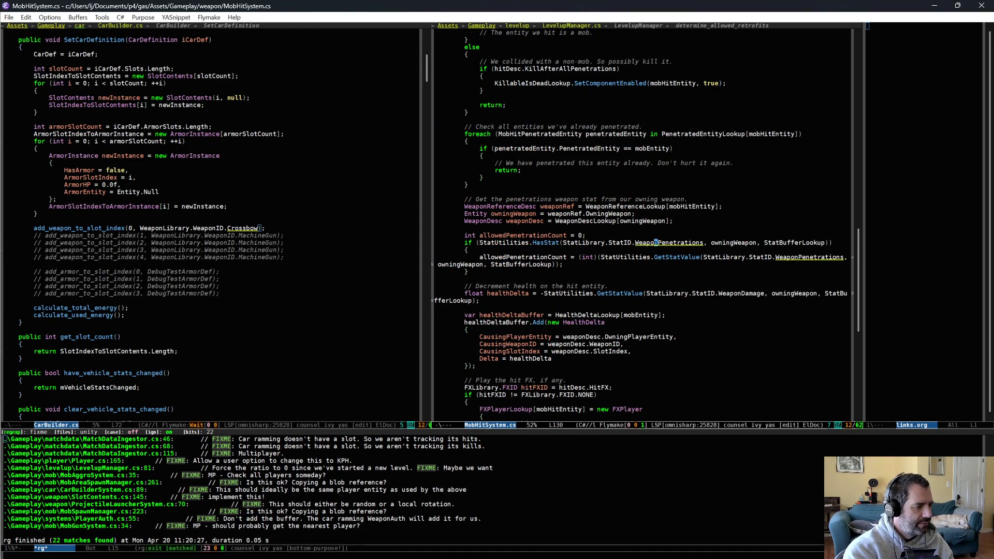
{"action": "left_click", "coordinate": [610, 279]}
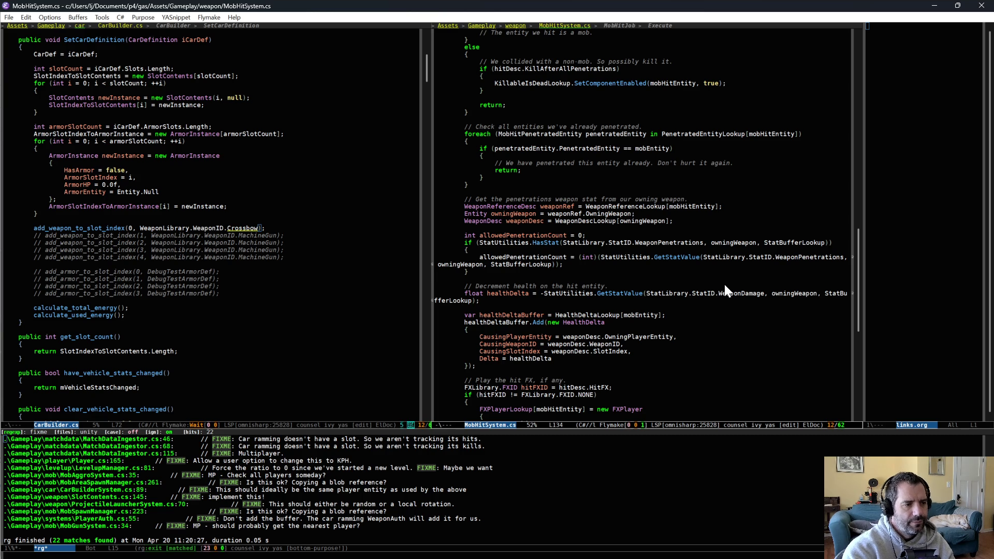
{"action": "key", "text": "Return"}
{"action": "key", "text": "ctrl+o"}
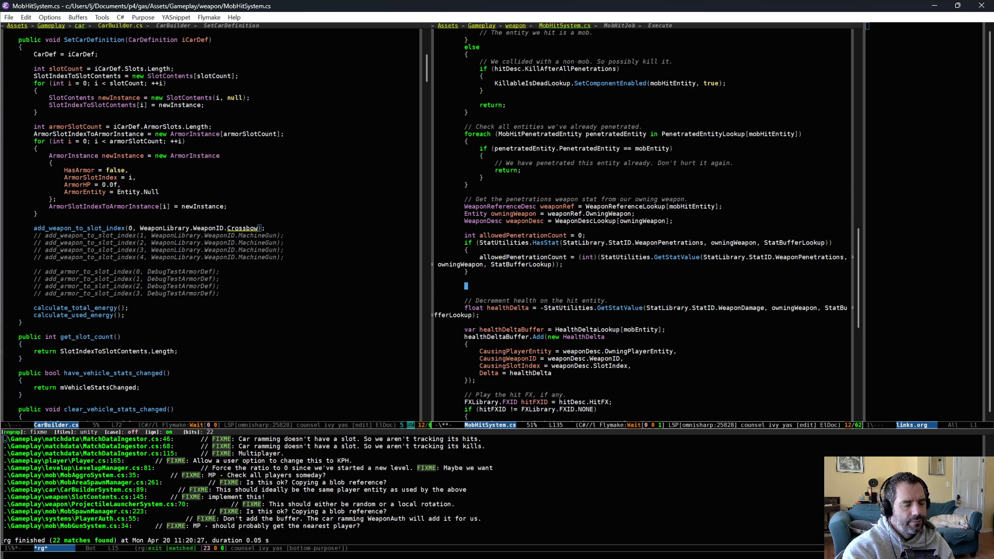
{"action": "type", "text": "log"}
{"action": "key", "text": "Tab"}
{"action": "type", "text": "allowedPenetrationCount"}
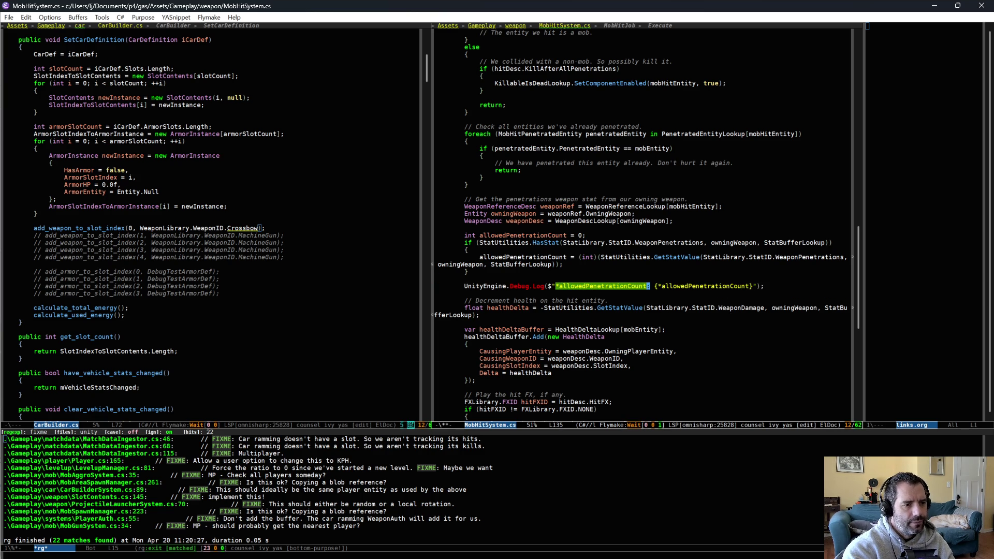
{"action": "key", "text": "Tab"}
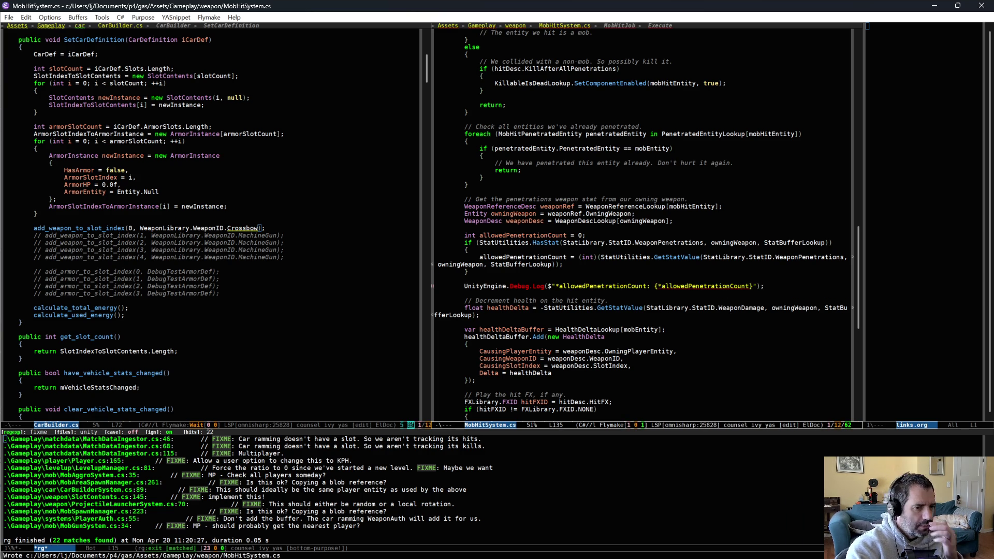
- Remove the stray asterisk from the log string and review the code below it
{"action": "left_click", "coordinate": [720, 330]}
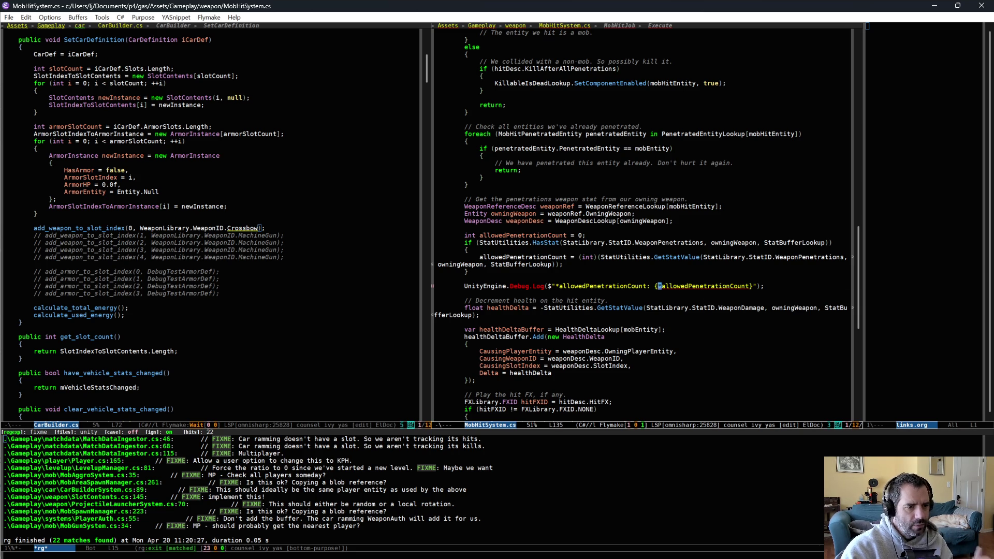
{"action": "key", "text": "ctrl+slash"}
{"action": "key", "text": "ctrl+slash"}
{"action": "left_click", "coordinate": [690, 300]}
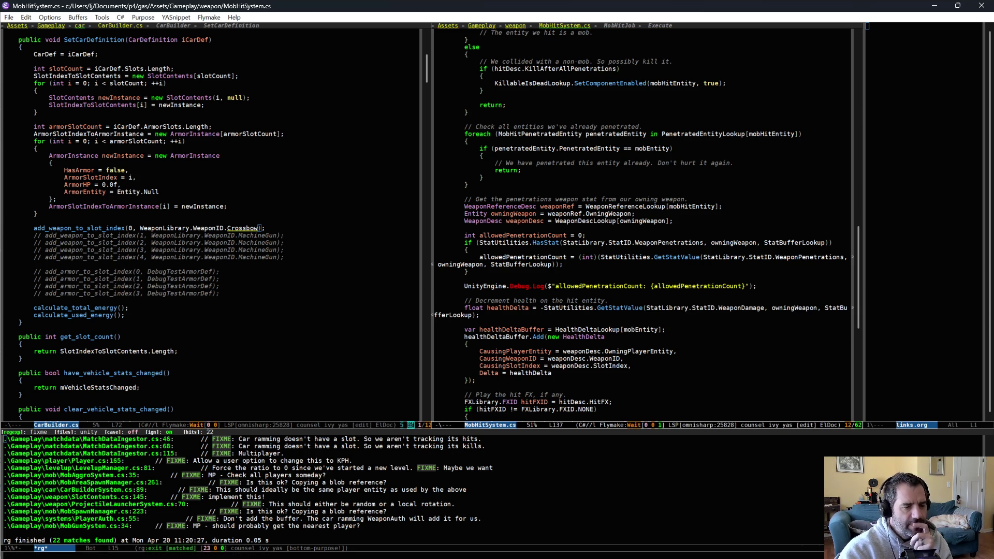
{"action": "scroll", "coordinate": [623, 289], "scroll_direction": "down", "scroll_amount": 1}
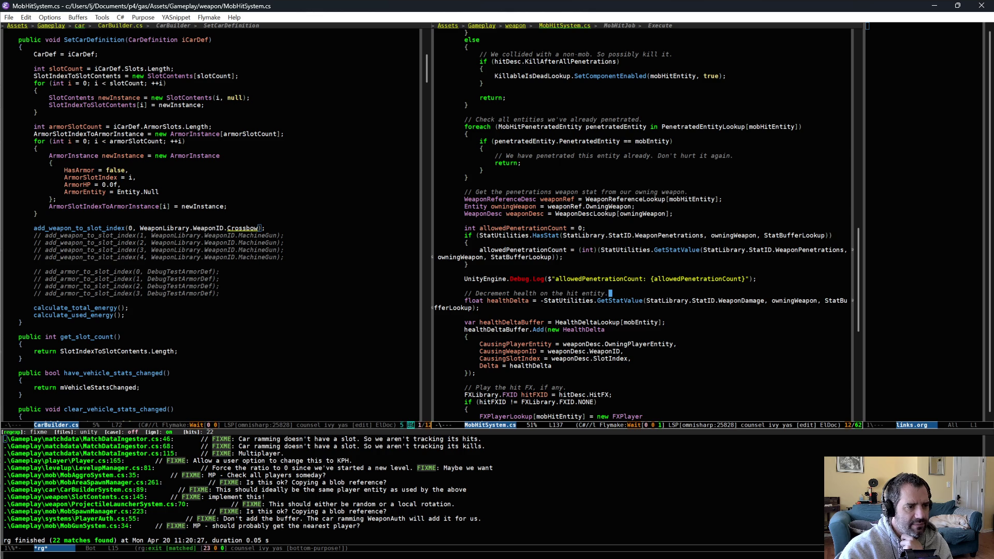
{"action": "scroll", "coordinate": [605, 259], "scroll_direction": "down", "scroll_amount": 5}
{"action": "scroll", "coordinate": [616, 343], "scroll_direction": "down", "scroll_amount": 4}
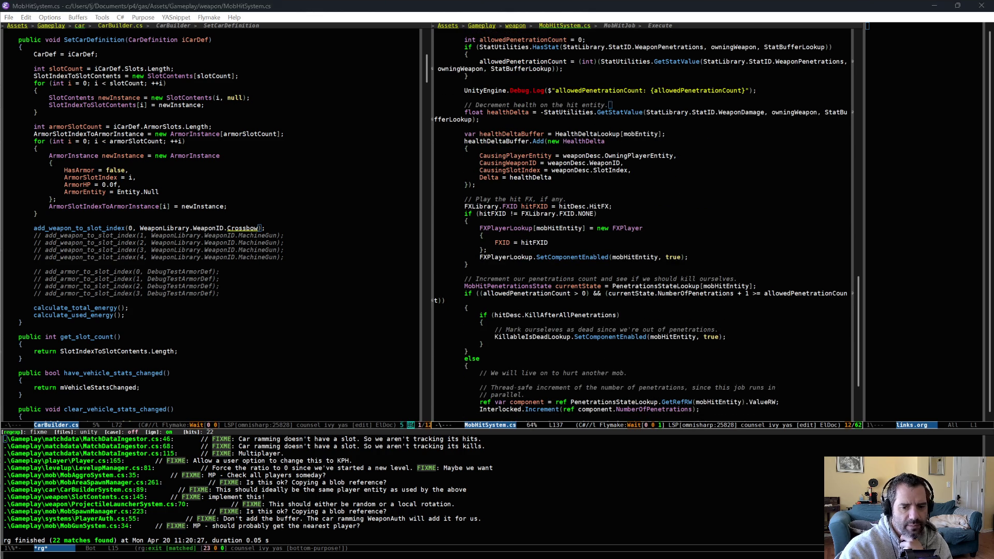
{"action": "key", "text": "alt+Tab"}
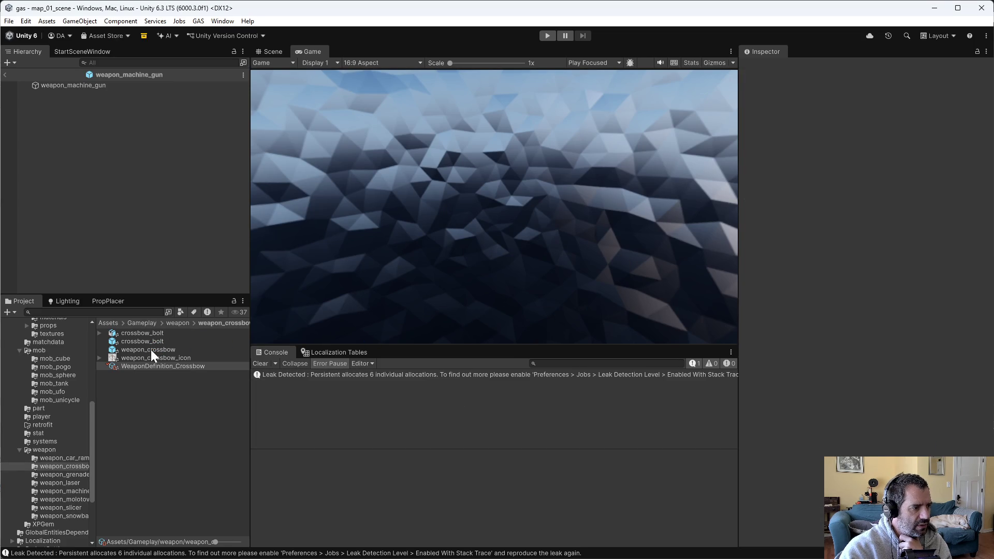
- Open weapon_crossbow, then its crossbow_bolt prefab to check Kill After All Penetrations
{"action": "double_click", "coordinate": [150, 349]}
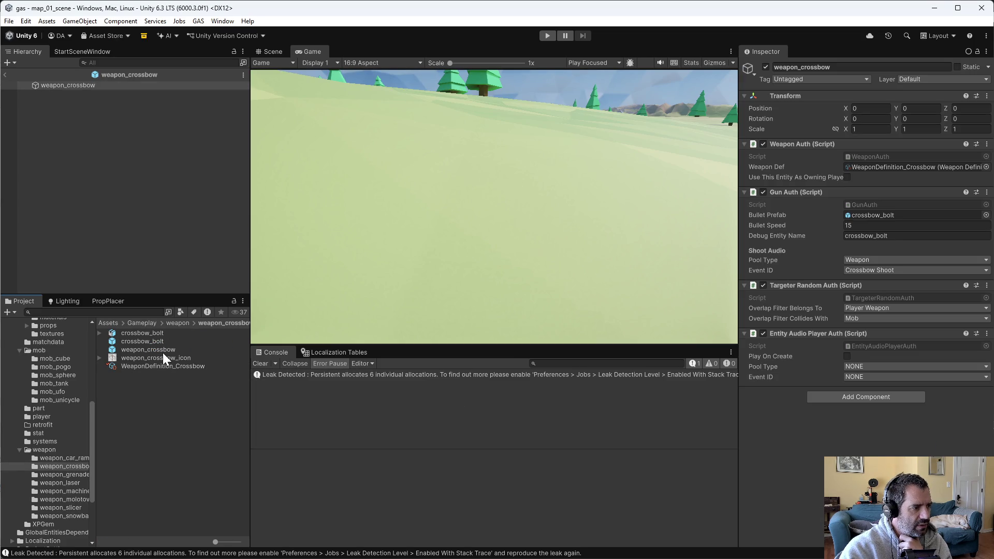
{"action": "left_click", "coordinate": [75, 85]}
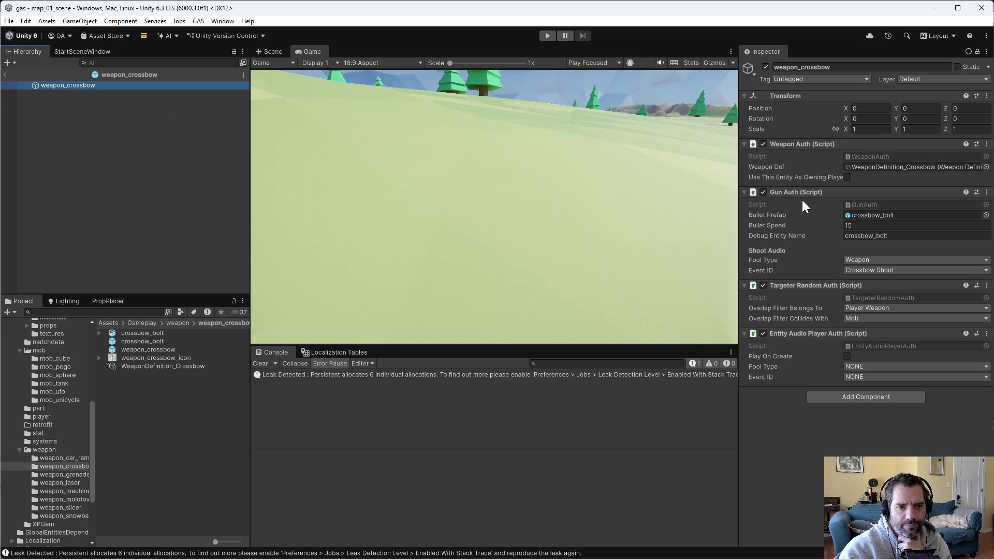
{"action": "double_click", "coordinate": [137, 342]}
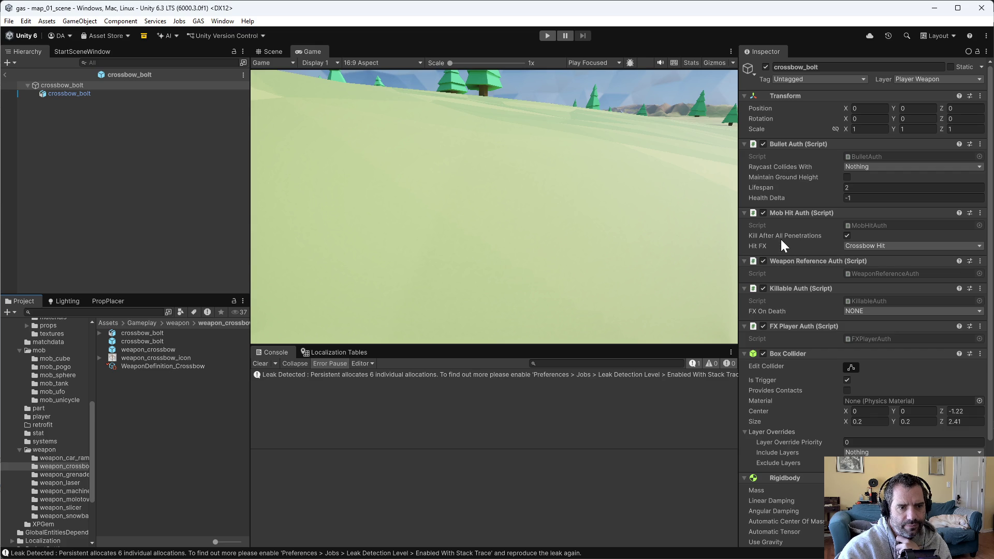
{"action": "mouse_move", "coordinate": [780, 237]}
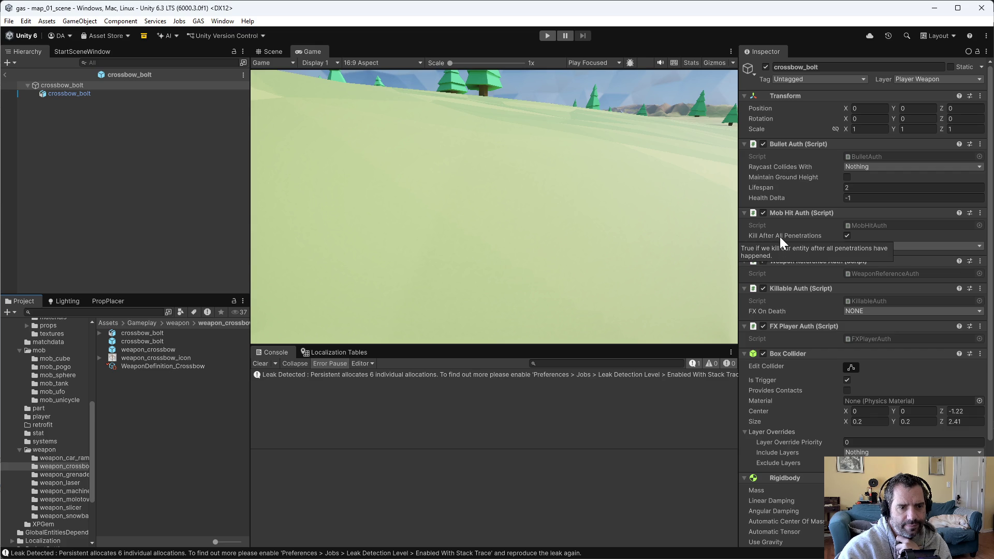
- Play-test the crossbow while driving, confirming 'allowedPenetrationCount: 10' logs, then stop play mode
{"action": "left_click", "coordinate": [547, 35]}
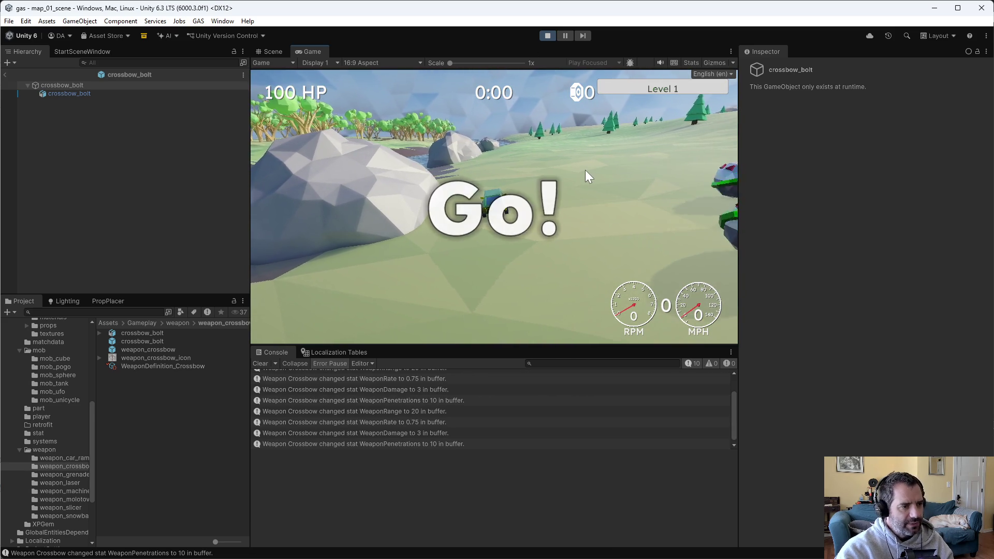
{"action": "key", "text": "w"}
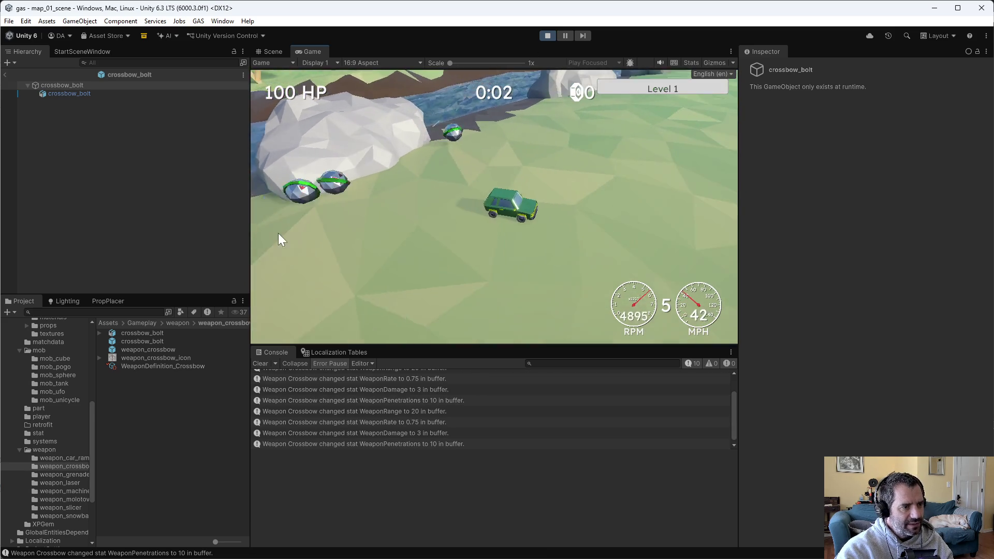
{"action": "key", "text": "d"}
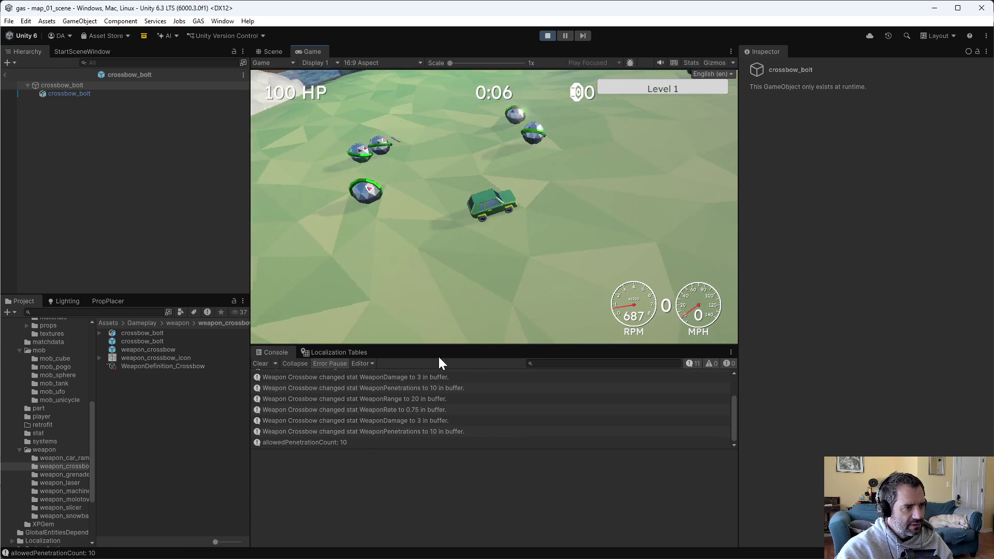
{"action": "left_click", "coordinate": [546, 35]}
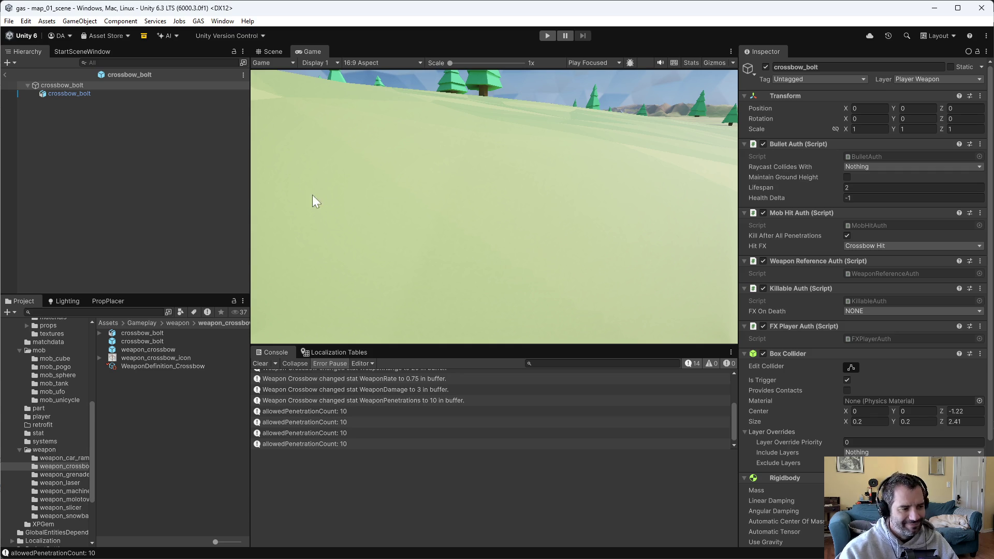
{"action": "key", "text": "alt+Tab"}
{"action": "scroll", "coordinate": [571, 340], "scroll_direction": "down", "scroll_amount": 2}
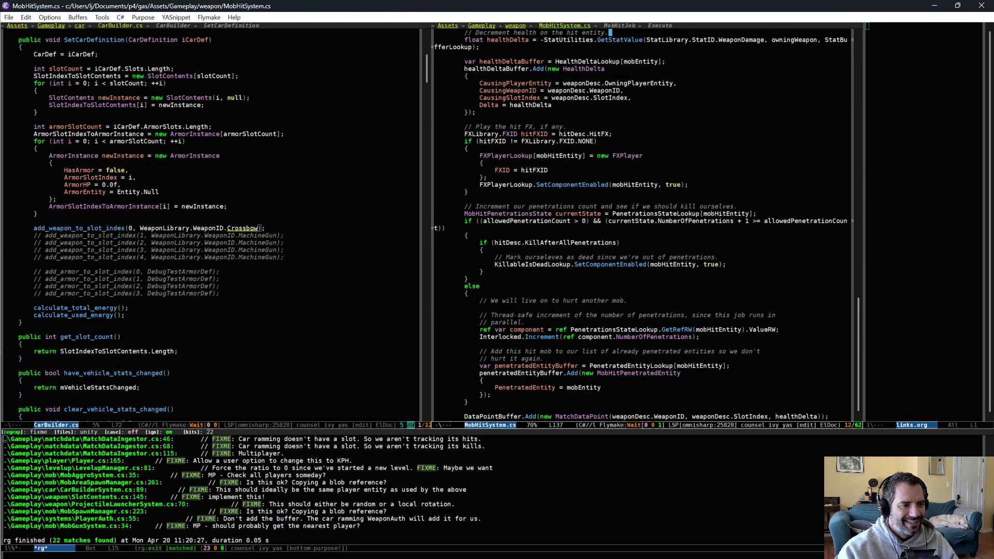
- Delete the old allowedPenetrationCount log line and strip redundant parentheses from the allowedPenetrationCount > 0 condition
{"action": "scroll", "coordinate": [614, 247], "scroll_direction": "down", "scroll_amount": 1}
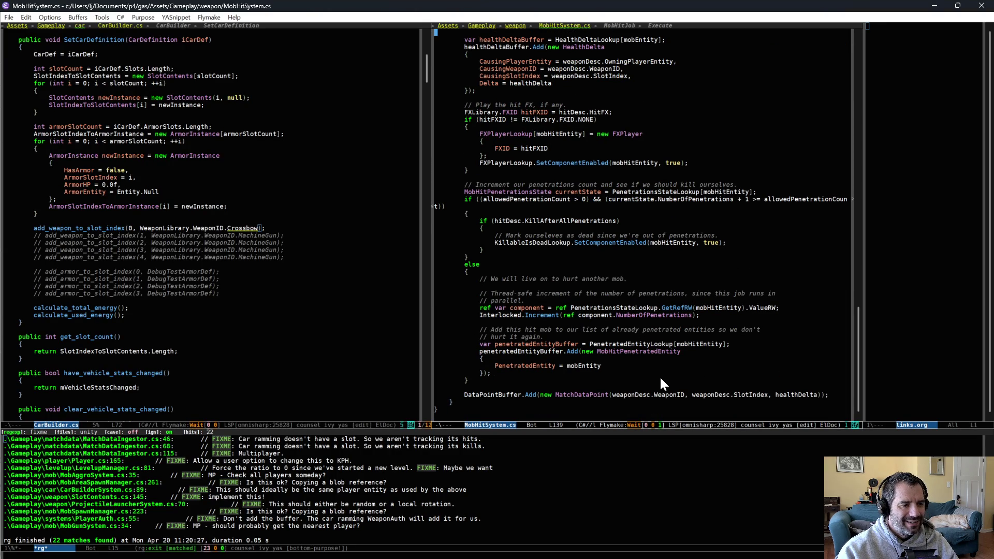
{"action": "scroll", "coordinate": [535, 170], "scroll_direction": "up", "scroll_amount": 2}
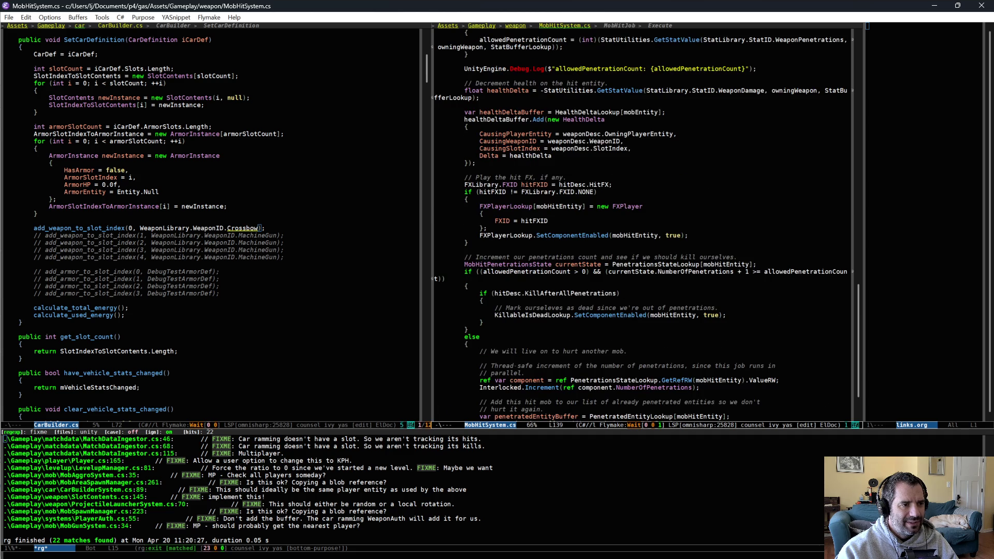
{"action": "left_click_drag", "start_coordinate": [531, 75], "coordinate": [529, 63]}
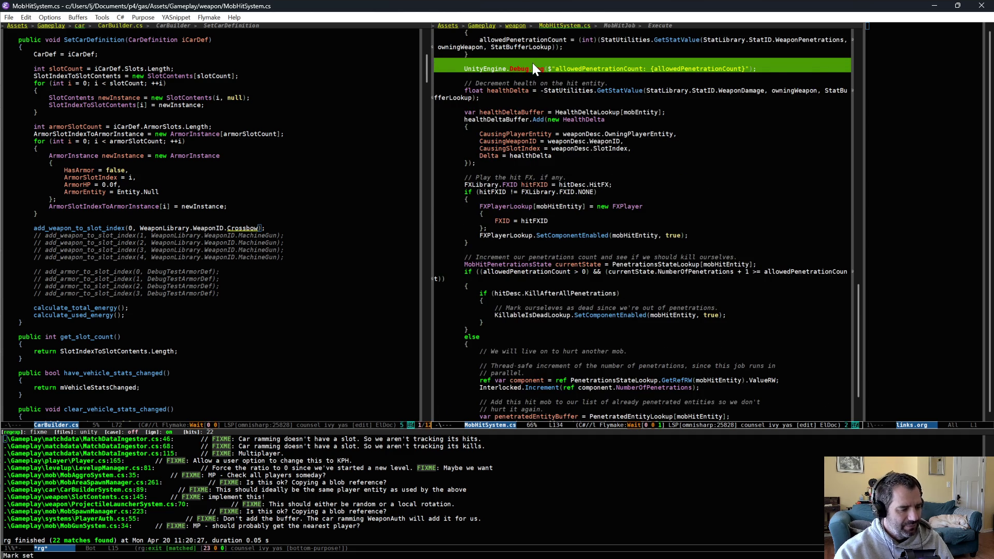
{"action": "key", "text": "ctrl+w"}
{"action": "left_click", "coordinate": [547, 214]}
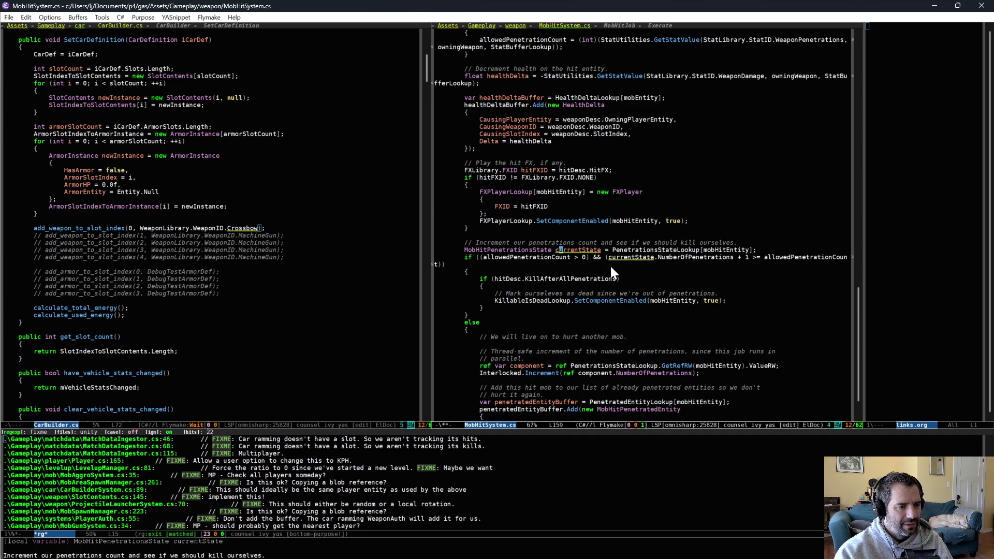
{"action": "left_click_drag", "start_coordinate": [495, 258], "coordinate": [580, 258]}
{"action": "key", "text": "alt+s"}
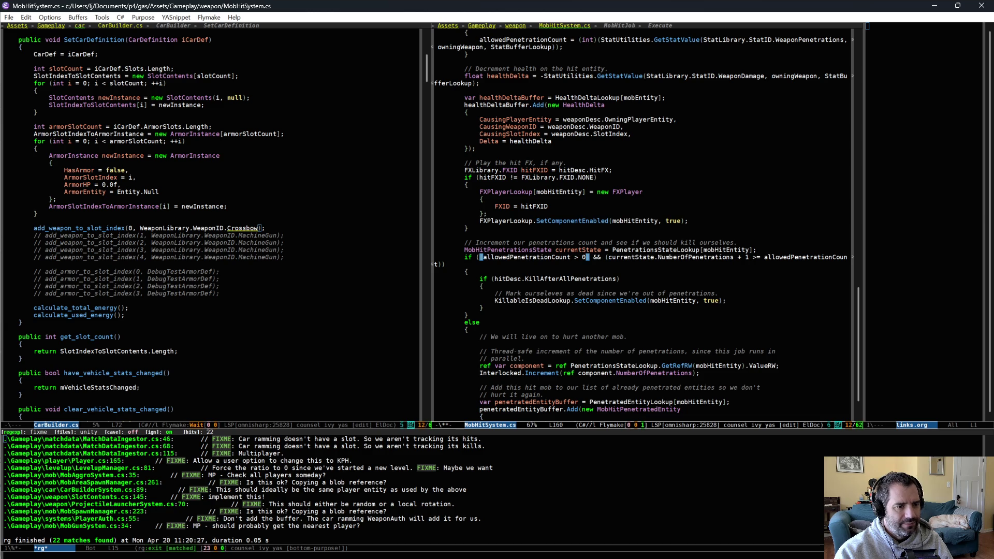
{"action": "left_click", "coordinate": [687, 257]}
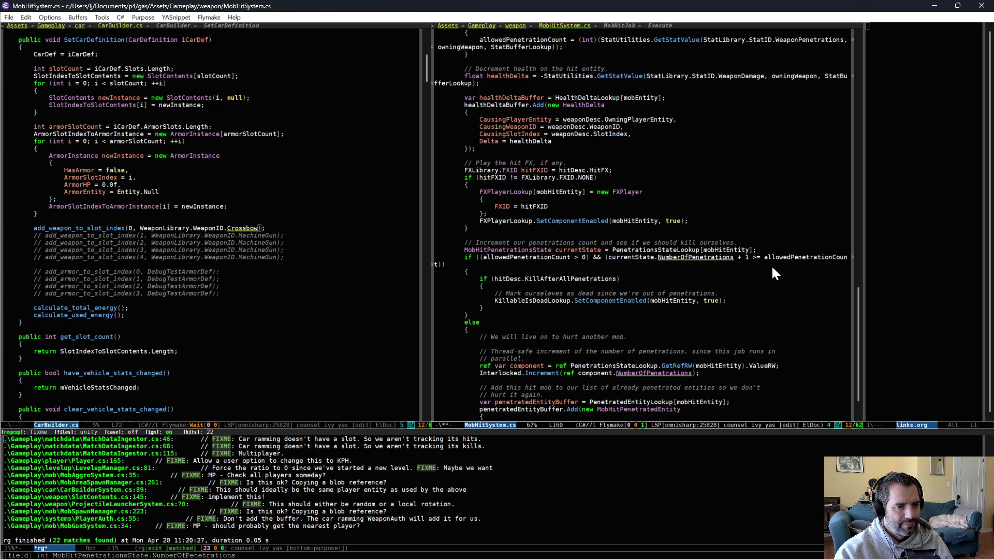
- Add UnityEngine.Debug.Log printing NumberOfPenetrations and allowedPenetrationCount after currentState, and save
{"action": "left_click", "coordinate": [782, 250]}
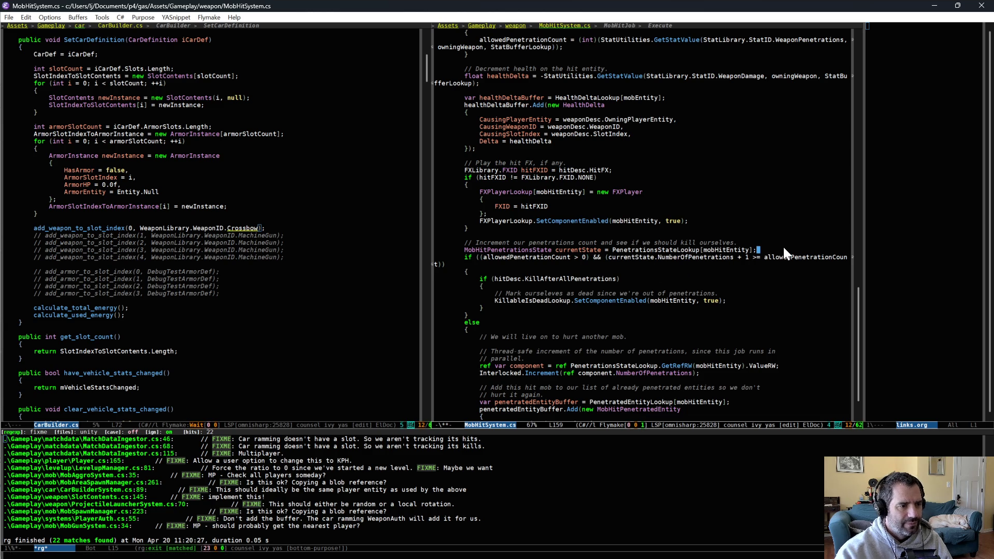
{"action": "key", "text": "Return"}
{"action": "type", "text": "UnityEngine.Debug.Log($\"\");"}
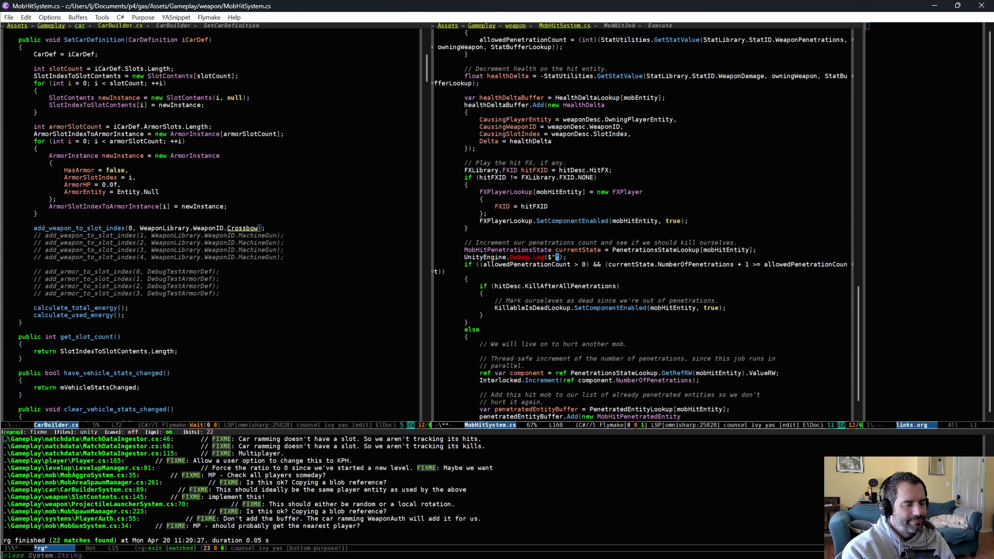
{"action": "type", "text": "count {currentState."}
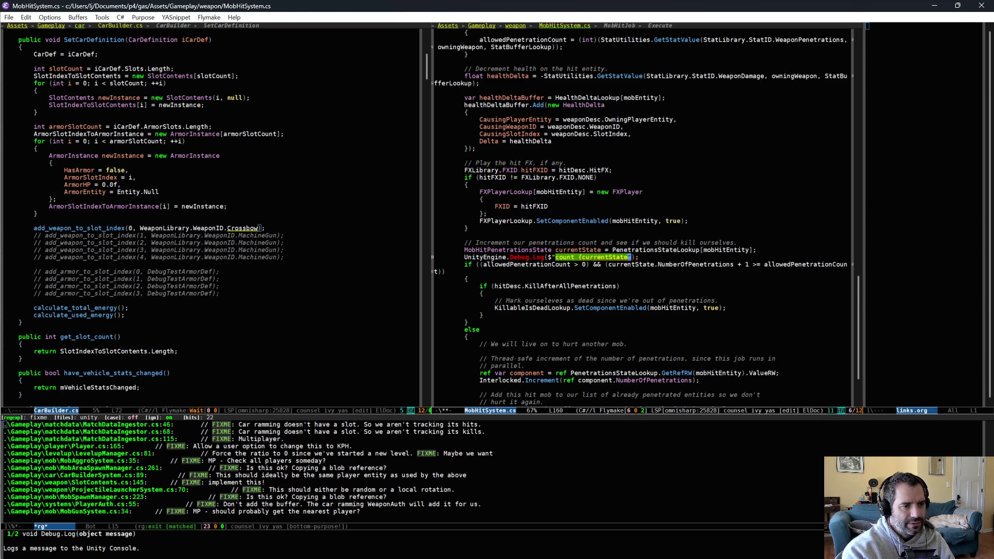
{"action": "type", "text": "NumberOfPenetrations}"}
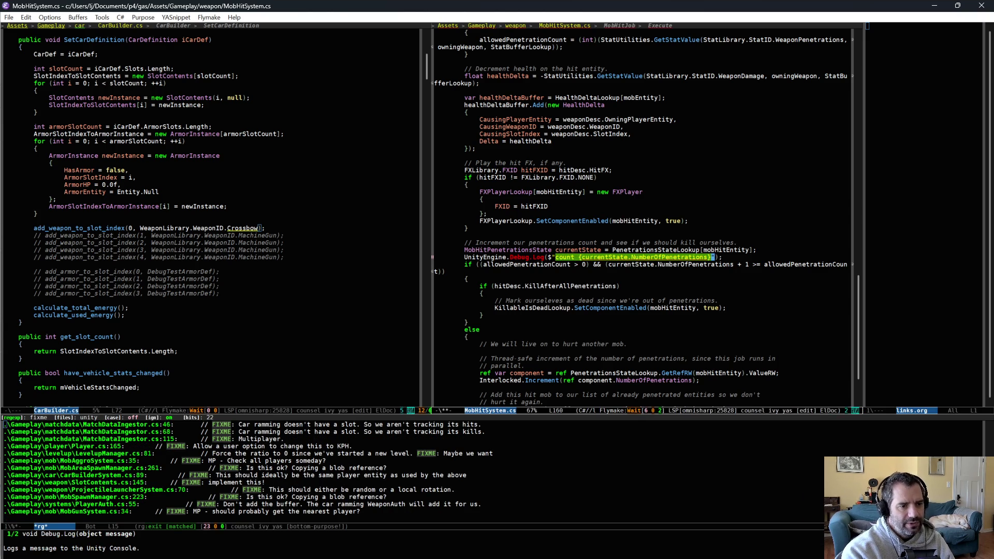
{"action": "type", "text": ". allowed {allowedPenetrationCount"}
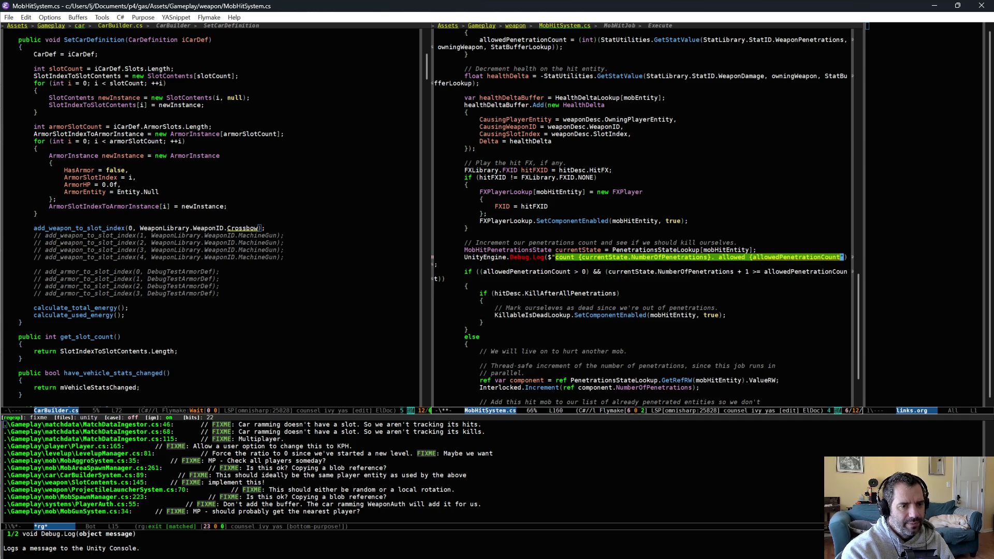
{"action": "type", "text": "}"}
{"action": "key", "text": "ctrl+x"}
{"action": "key", "text": "ctrl+s"}
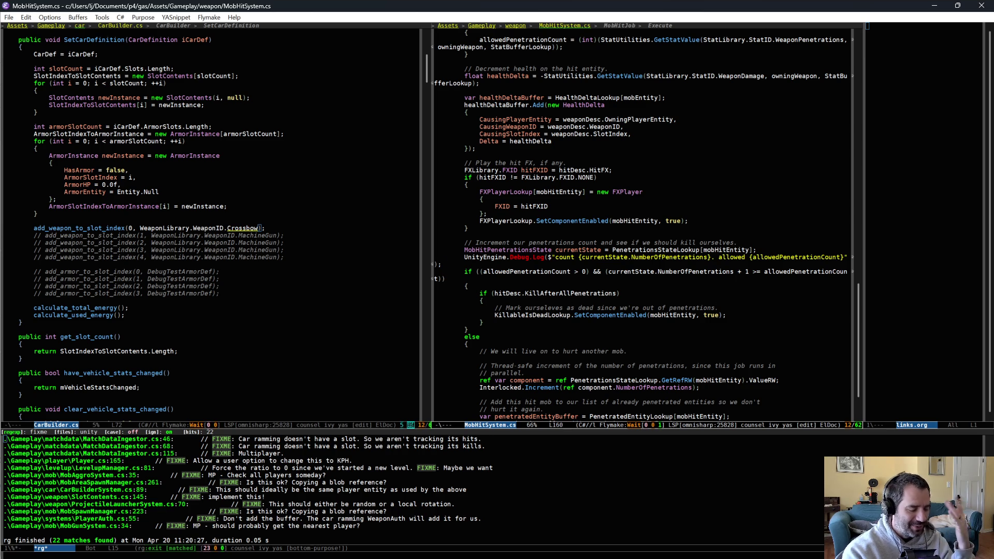
{"action": "key", "text": "ctrl+x"}
{"action": "key", "text": "ctrl+s"}
- Select the KillableIsDeadLookup line inside the penetration if block
{"action": "key", "text": "Down"}
{"action": "key", "text": "Down"}
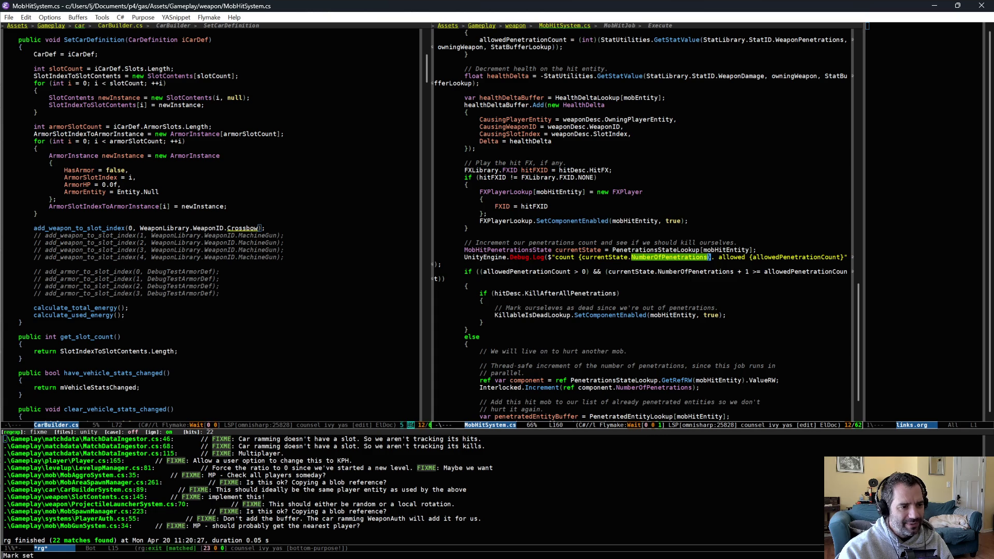
{"action": "left_click", "coordinate": [647, 315]}
{"action": "left_click", "coordinate": [647, 315]}
{"action": "scroll", "coordinate": [611, 331], "scroll_direction": "down", "scroll_amount": 1}
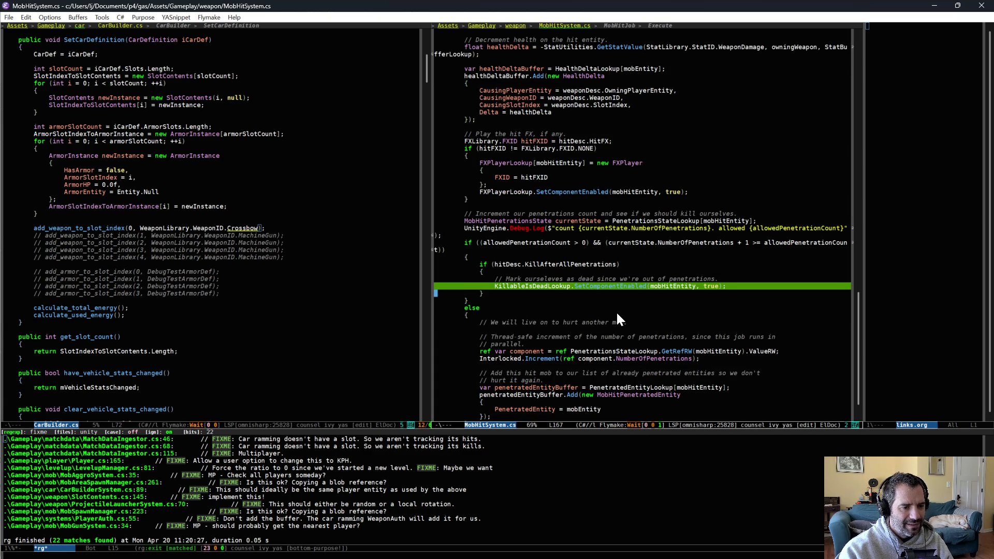
- Insert Debug.Log("killing after all penetrations") via the dl snippet above KillableIsDeadLookup and save
{"action": "key", "text": "alt+w"}
{"action": "scroll", "coordinate": [616, 311], "scroll_direction": "down", "scroll_amount": 2}
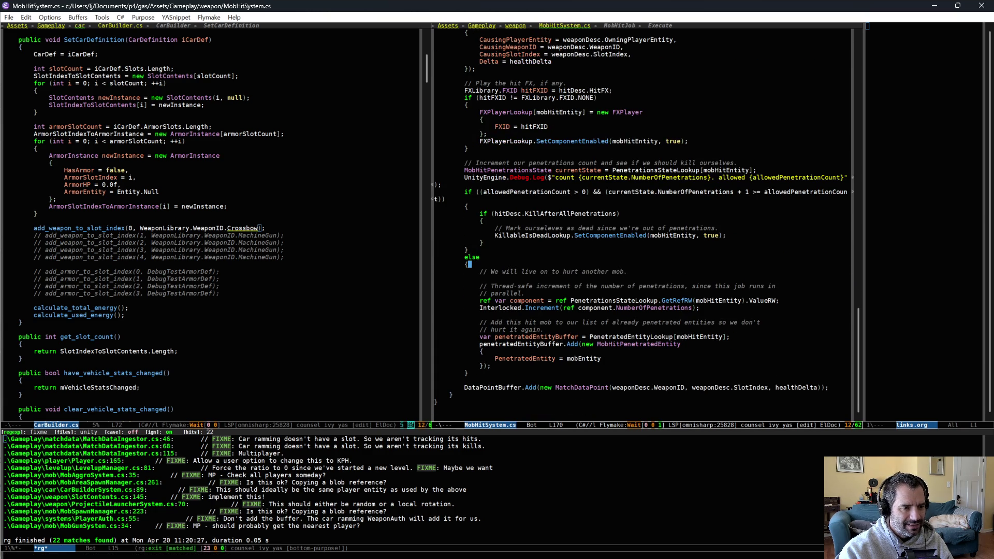
{"action": "scroll", "coordinate": [618, 395], "scroll_direction": "up", "scroll_amount": 6}
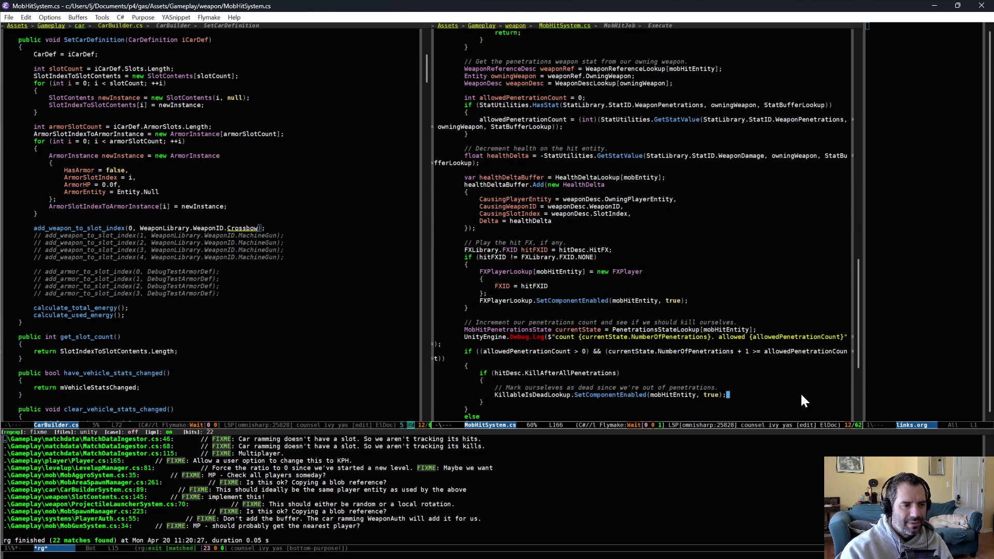
{"action": "type", "text": "dl"}
{"action": "key", "text": "Tab"}
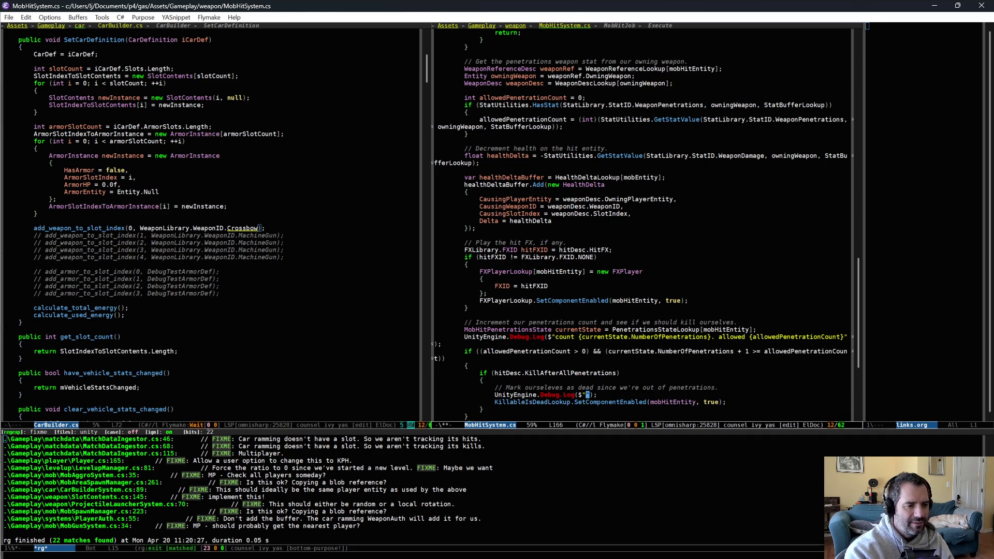
{"action": "type", "text": "killing"}
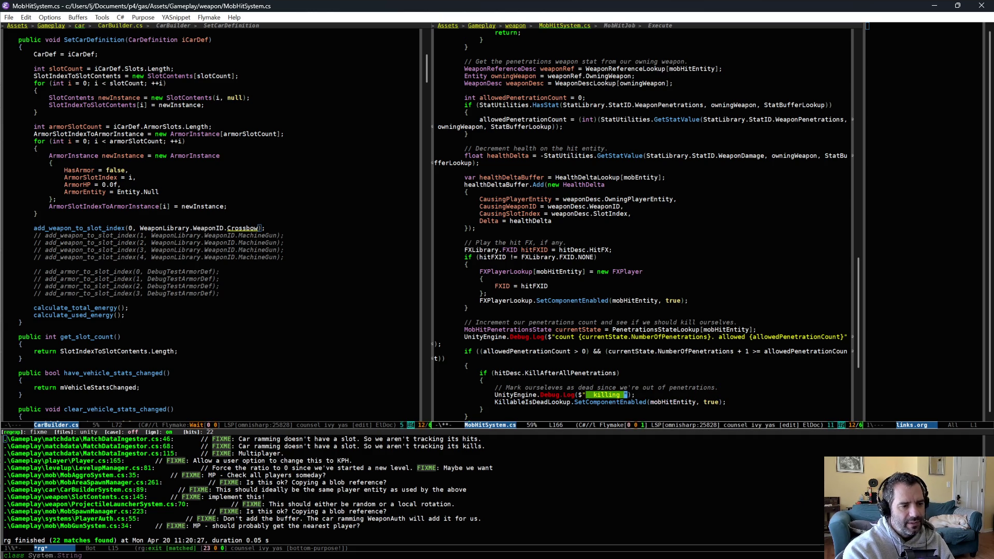
{"action": "type", "text": " after all penet"}
{"action": "type", "text": "rations"}
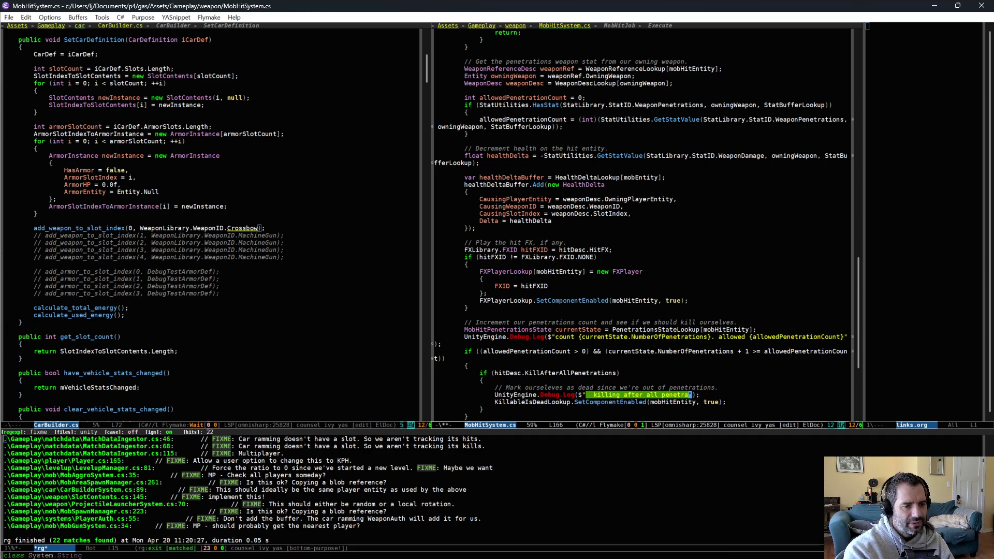
{"action": "key", "text": "ctrl+x"}
{"action": "key", "text": "ctrl+s"}
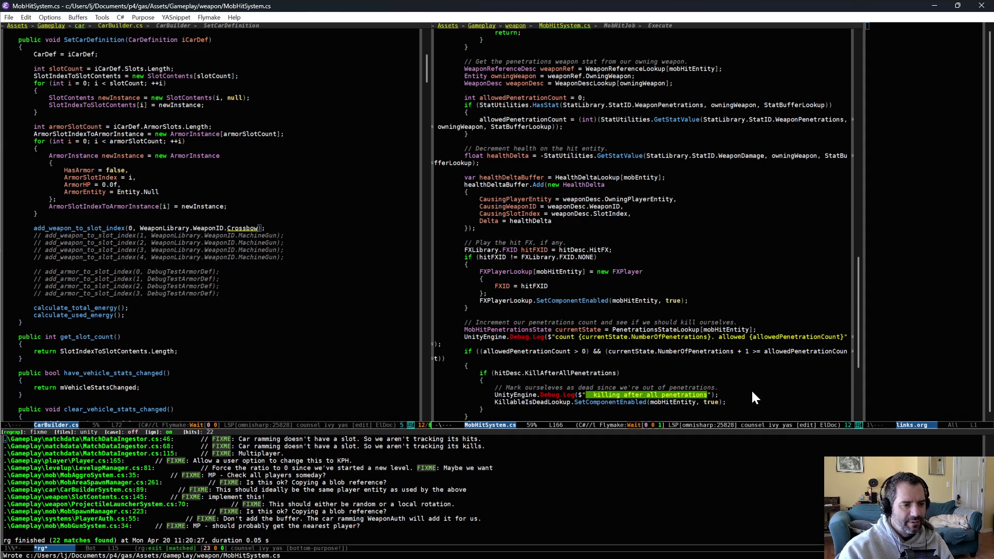
{"action": "left_click", "coordinate": [750, 388]}
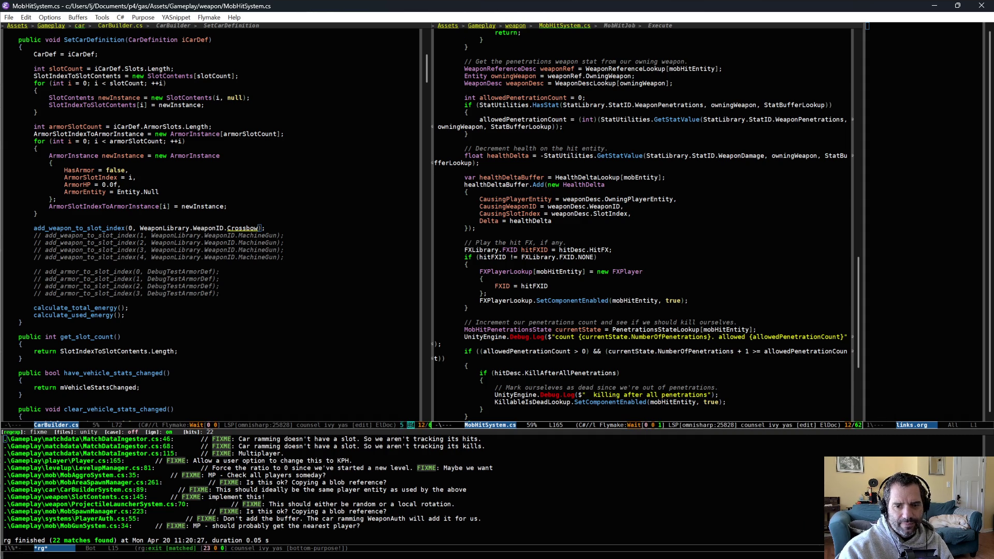
{"action": "key", "text": "alt+Tab"}
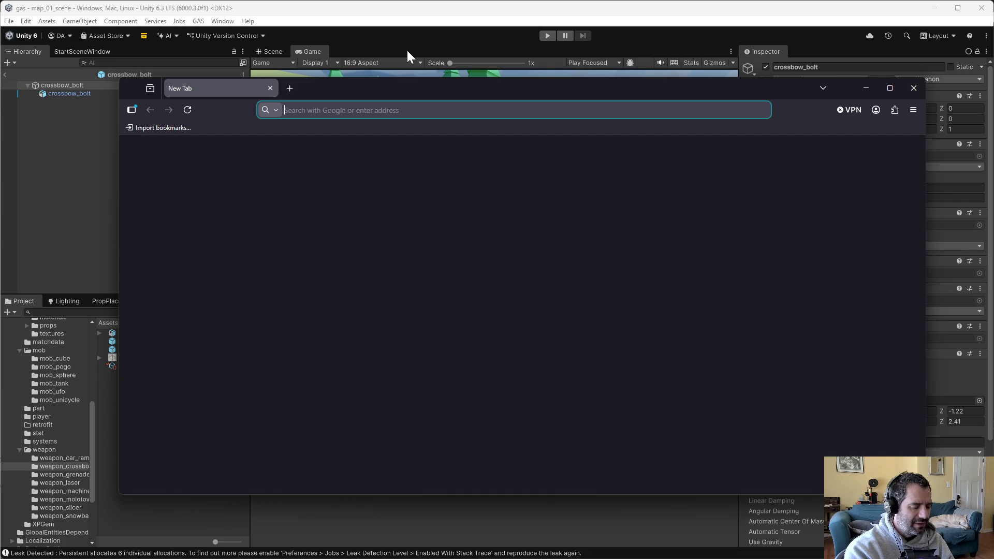
- Search for 'i'd like to buy the world a coke' and open the song's Wikipedia article
{"action": "type", "text": "i'd like"}
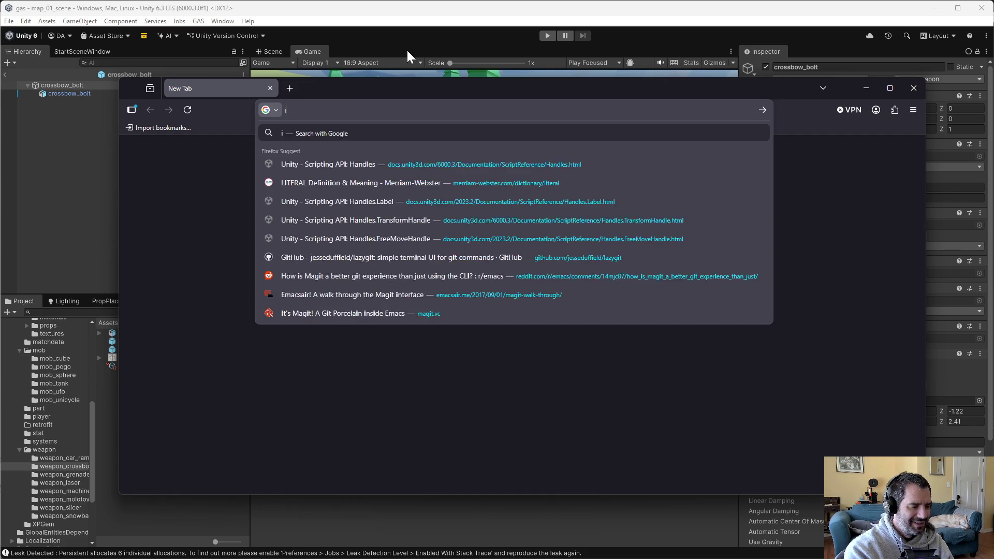
{"action": "key", "text": "Down"}
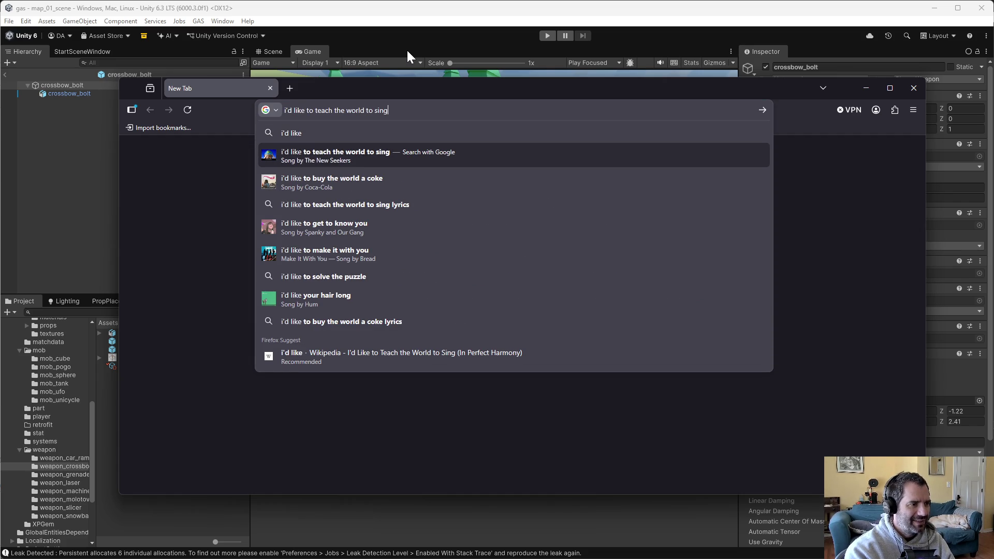
{"action": "key", "text": "Down"}
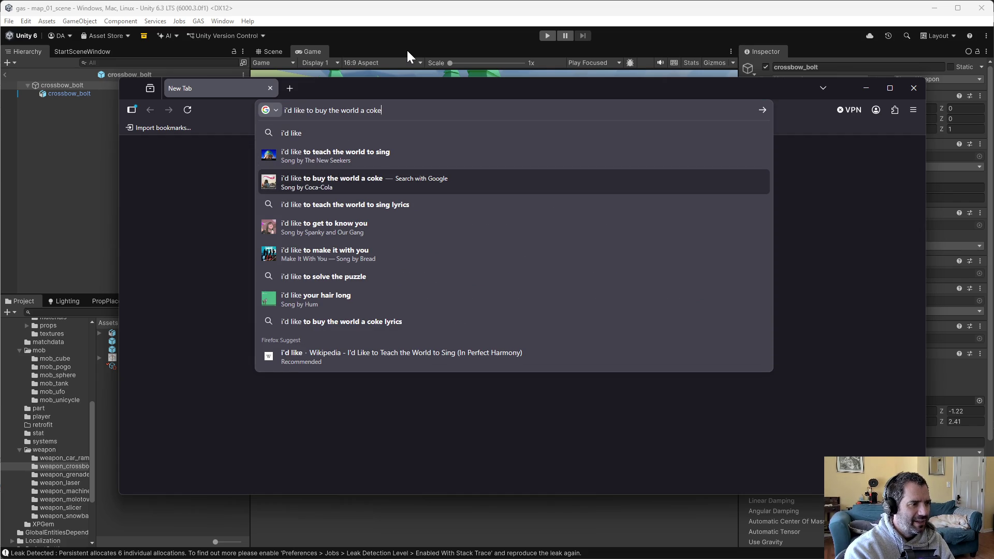
{"action": "key", "text": "Return"}
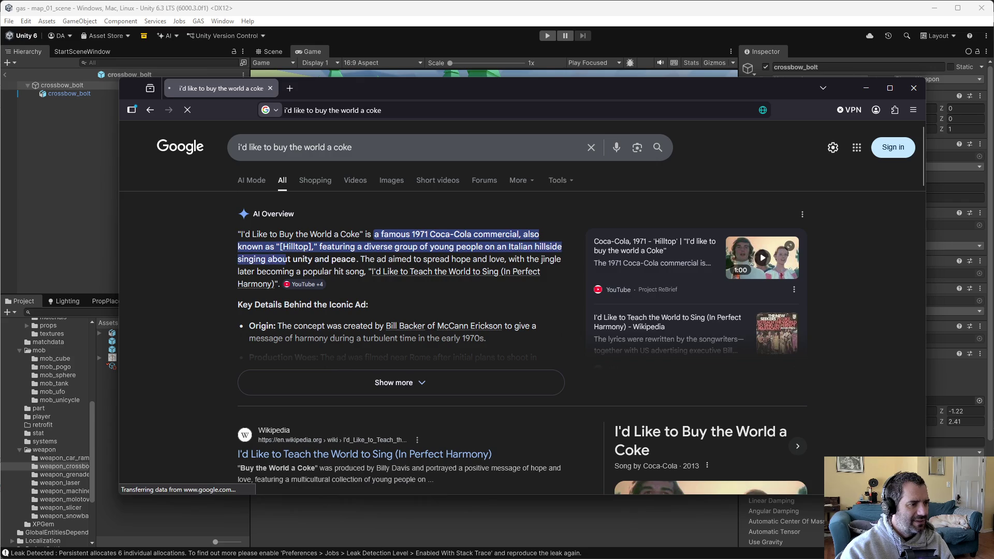
{"action": "scroll", "coordinate": [299, 375], "scroll_direction": "down", "scroll_amount": 3}
{"action": "left_click", "coordinate": [311, 285]}
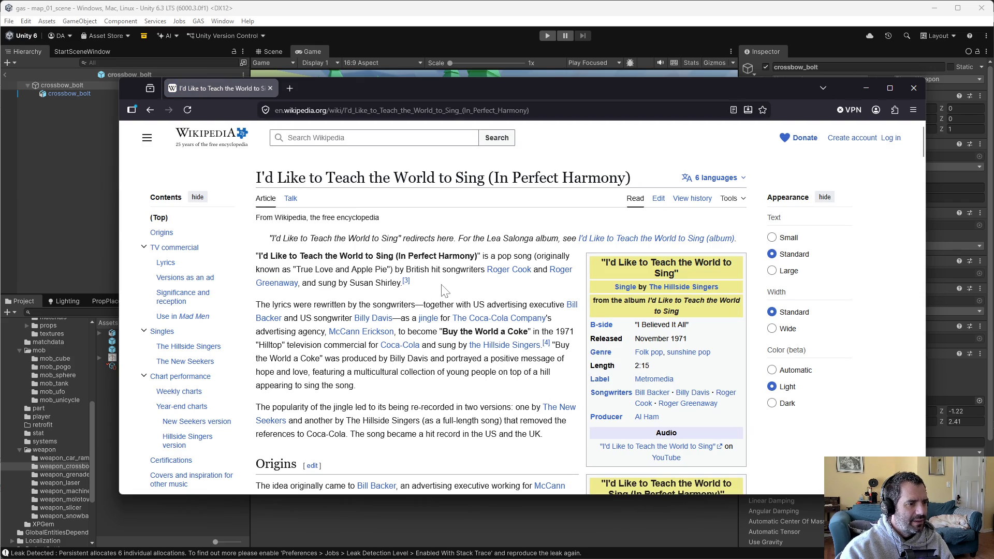
- Read the article, highlighting passages about the Coca-Cola jingle and its re-recorded versions
{"action": "left_click_drag", "start_coordinate": [424, 305], "coordinate": [500, 305]}
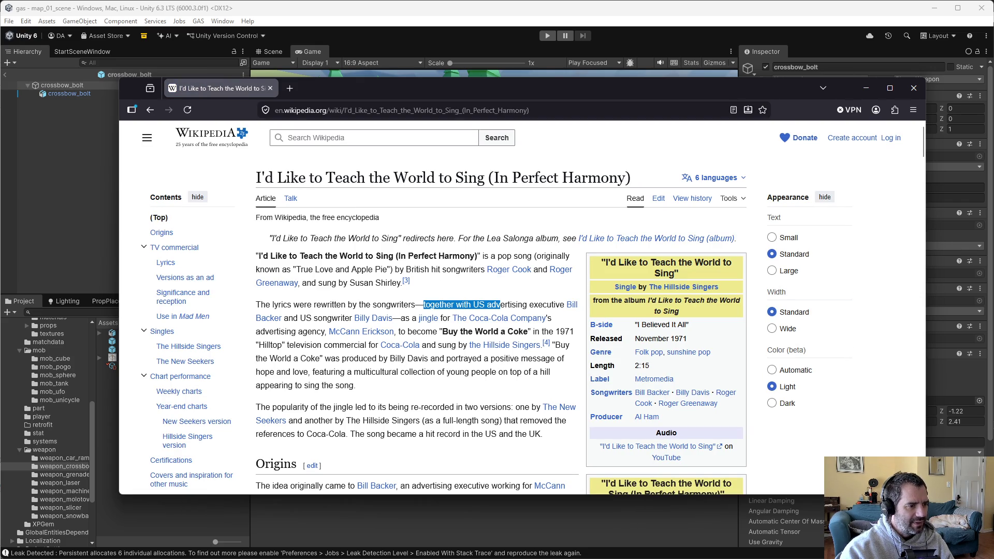
{"action": "mouse_move", "coordinate": [405, 318]}
{"action": "left_mouse_down"}
{"action": "mouse_move", "coordinate": [422, 318]}
{"action": "mouse_move", "coordinate": [308, 332]}
{"action": "left_mouse_up"}
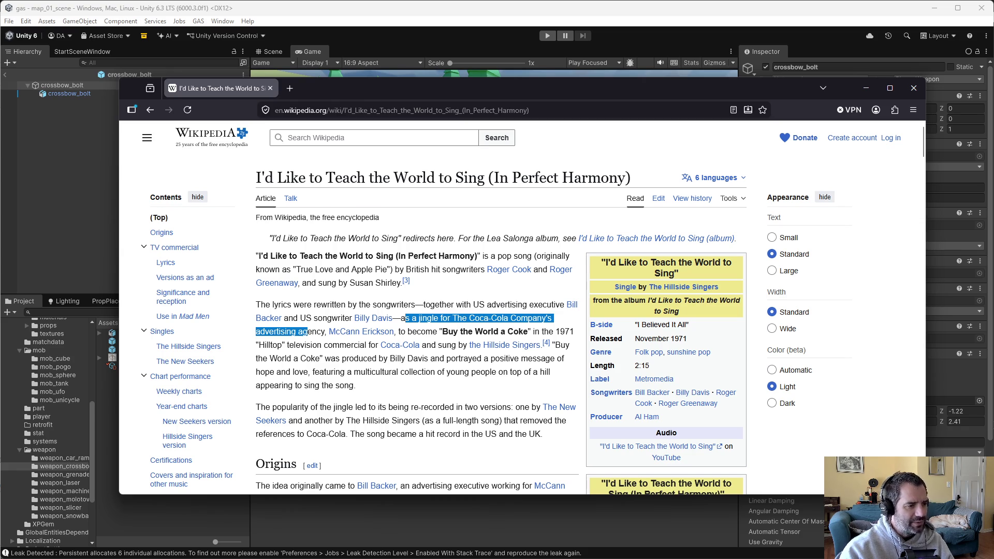
{"action": "left_click", "coordinate": [433, 398]}
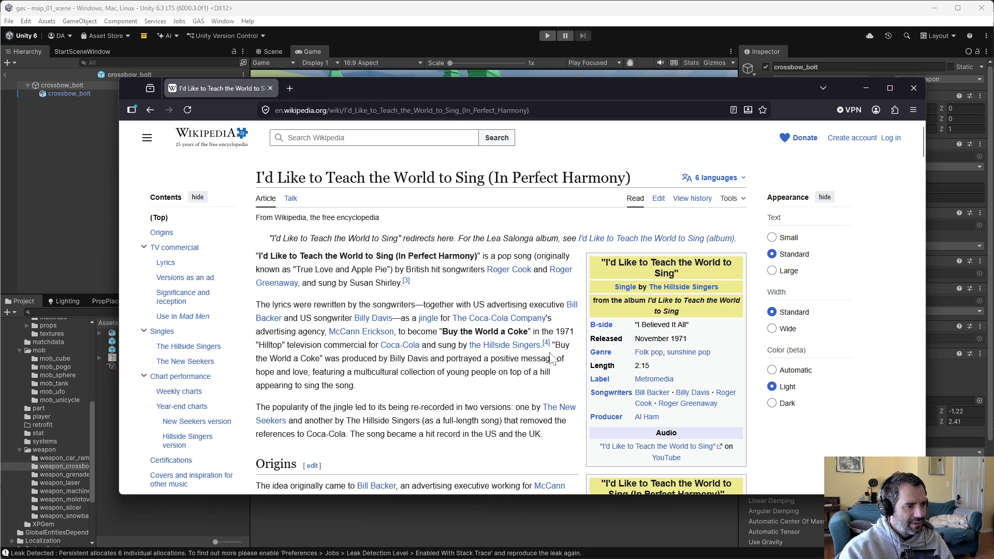
{"action": "mouse_move", "coordinate": [545, 345]}
{"action": "scroll", "coordinate": [545, 344], "scroll_direction": "down", "scroll_amount": 2}
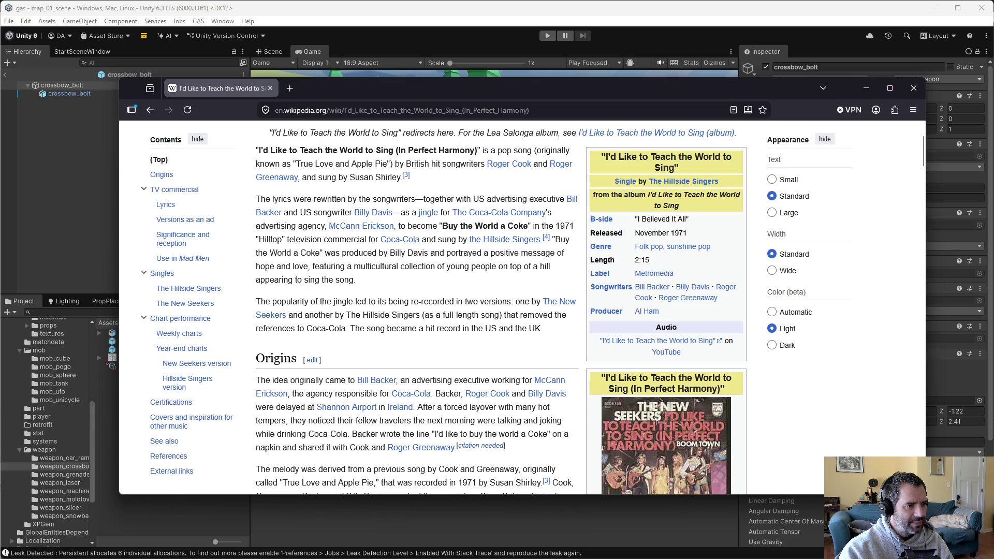
{"action": "mouse_move", "coordinate": [492, 247]}
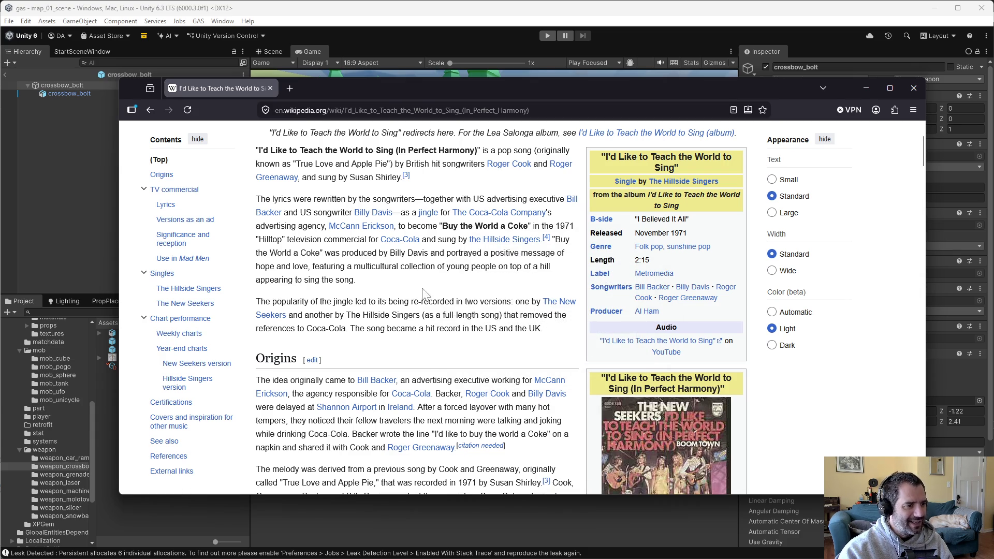
{"action": "left_click_drag", "start_coordinate": [419, 301], "coordinate": [520, 301]}
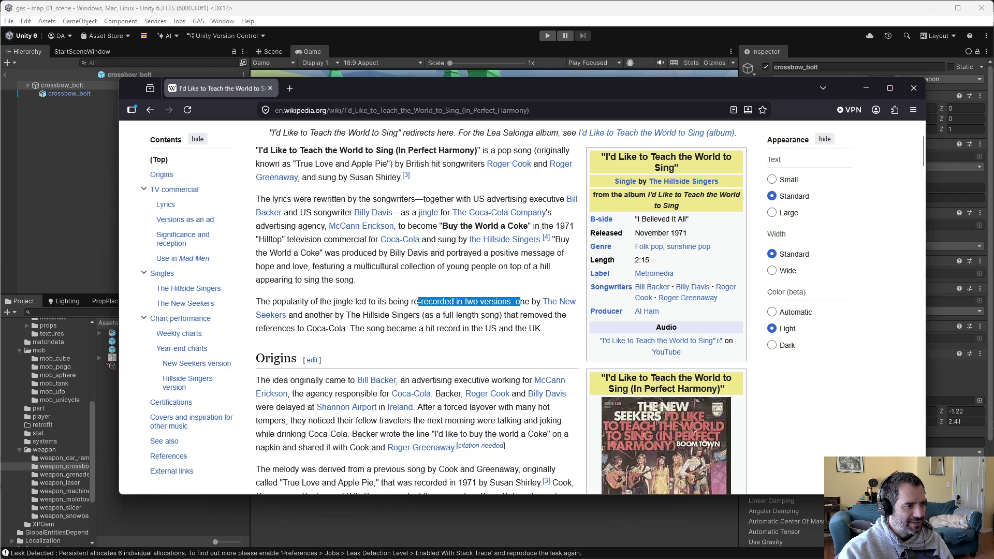
{"action": "mouse_move", "coordinate": [518, 315]}
{"action": "left_mouse_down"}
{"action": "mouse_move", "coordinate": [515, 328]}
{"action": "mouse_move", "coordinate": [328, 329]}
{"action": "left_mouse_up"}
{"action": "left_click", "coordinate": [332, 328]}
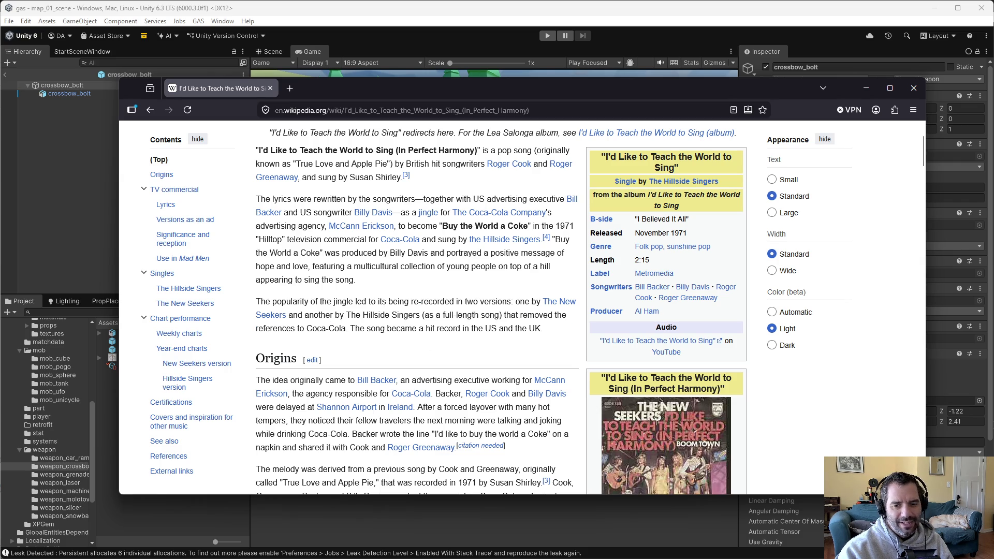
{"action": "scroll", "coordinate": [480, 377], "scroll_direction": "down", "scroll_amount": 2}
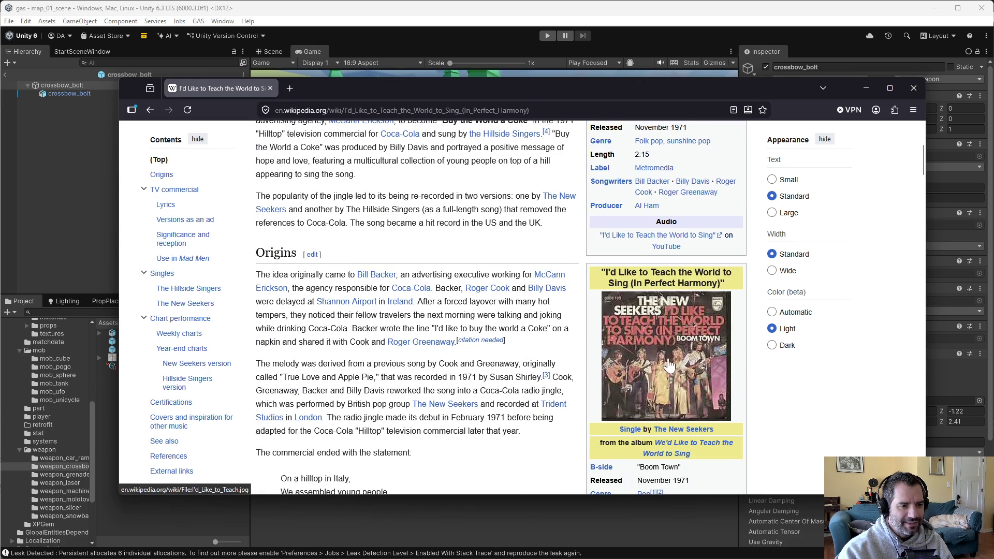
{"action": "scroll", "coordinate": [673, 365], "scroll_direction": "down", "scroll_amount": 2}
{"action": "scroll", "coordinate": [569, 373], "scroll_direction": "up", "scroll_amount": 6}
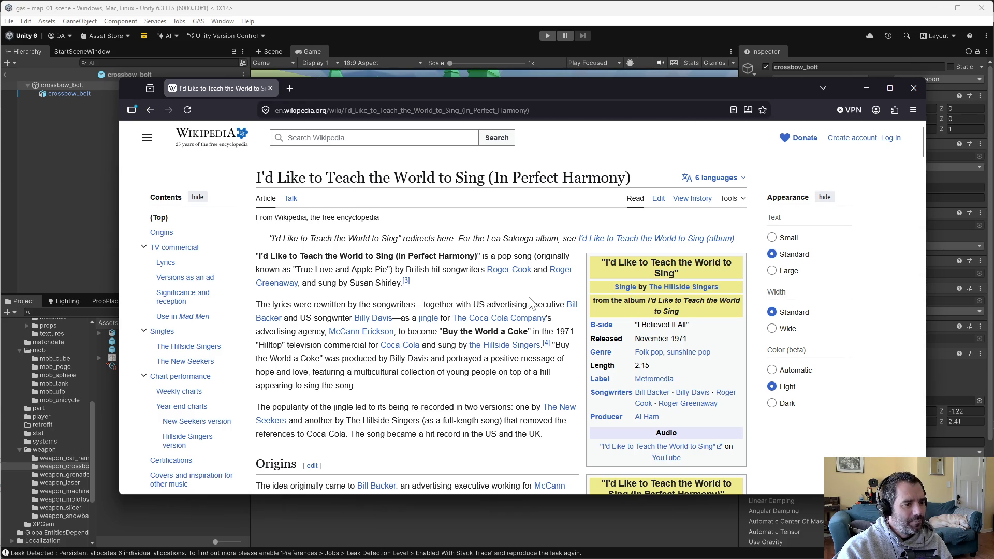
{"action": "scroll", "coordinate": [518, 301], "scroll_direction": "down", "scroll_amount": 20}
{"action": "scroll", "coordinate": [469, 384], "scroll_direction": "down", "scroll_amount": 15}
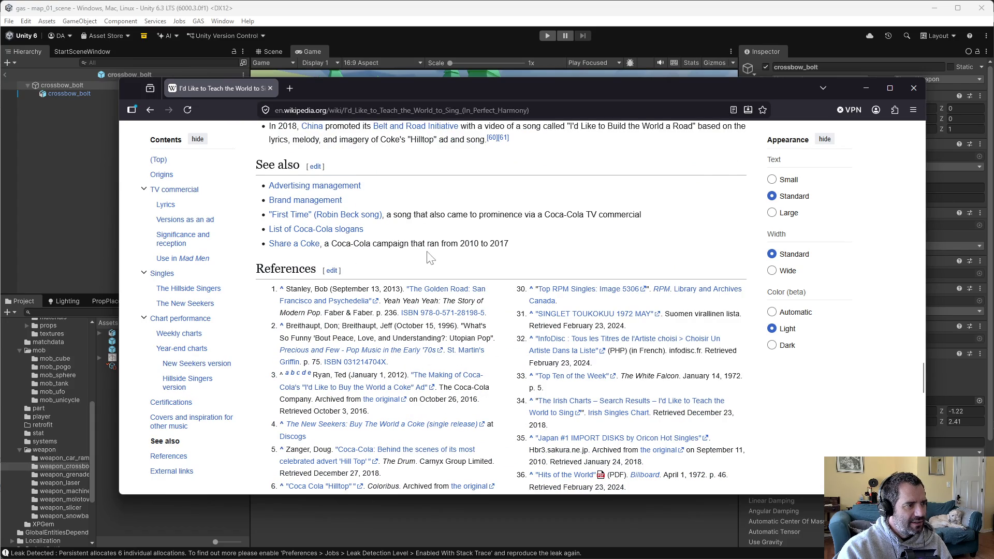
{"action": "scroll", "coordinate": [430, 256], "scroll_direction": "up", "scroll_amount": 3}
{"action": "key", "text": "ctrl+l"}
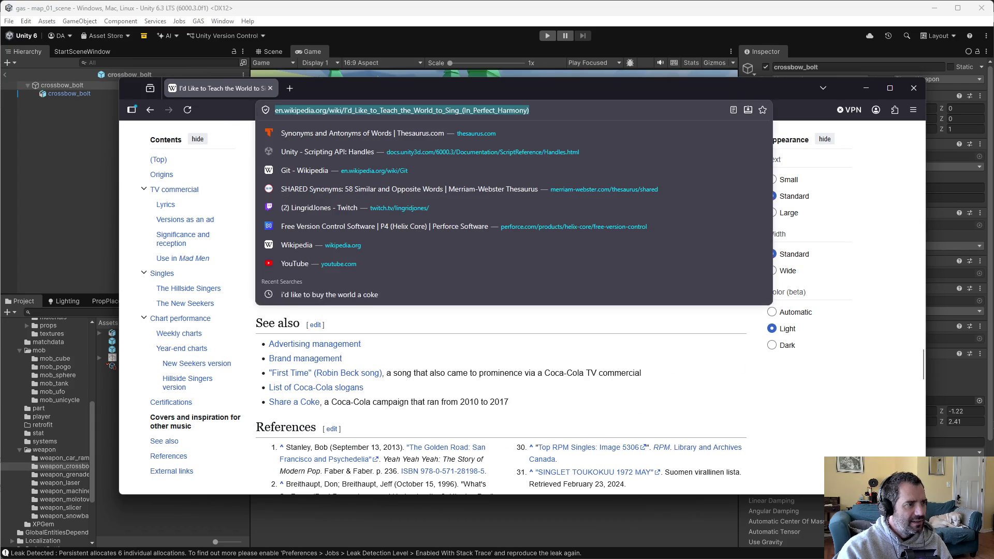
- Go to YouTube and search 'i'd like to teach', picking the Coke commercial suggestion
{"action": "type", "text": "youtube"}
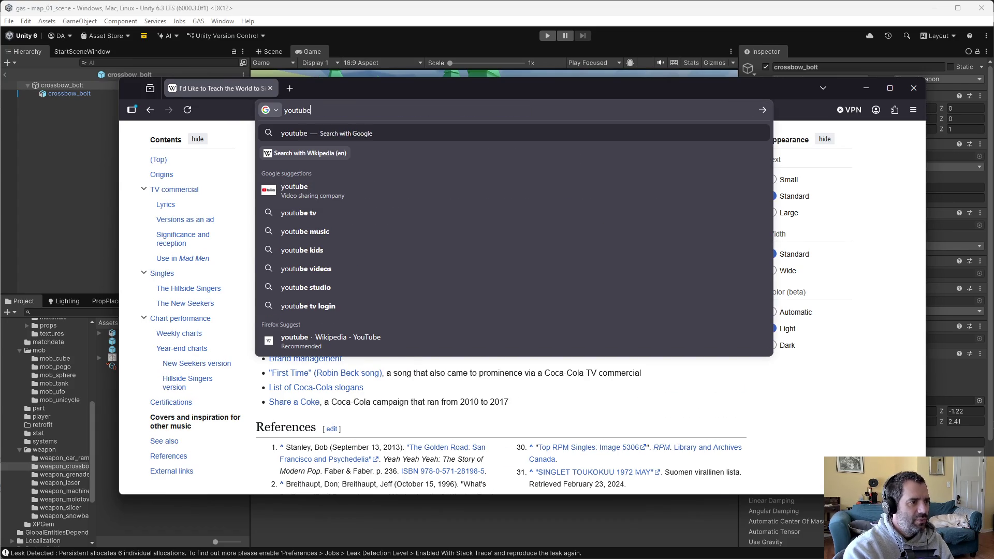
{"action": "key", "text": "Return"}
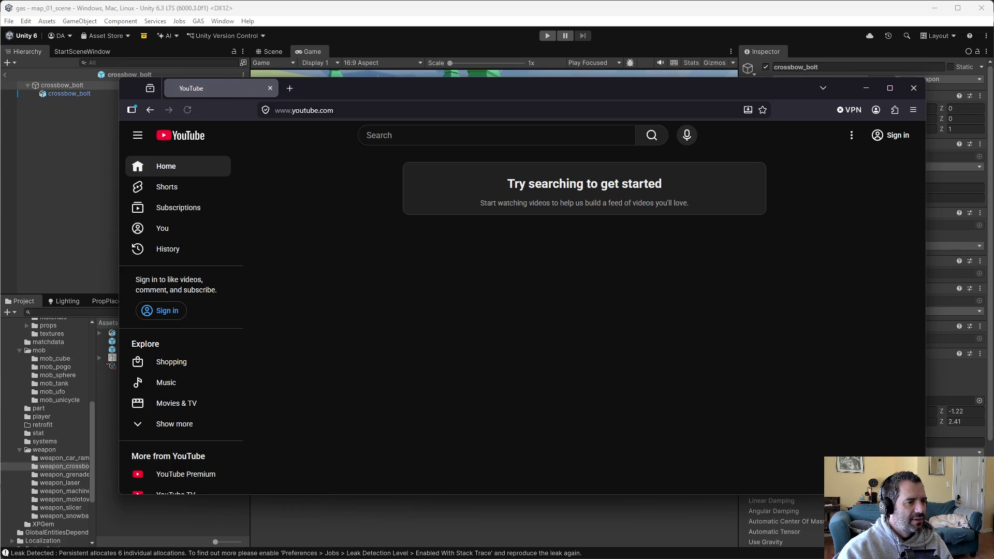
{"action": "left_click", "coordinate": [427, 136]}
{"action": "type", "text": "i'd like to teach"}
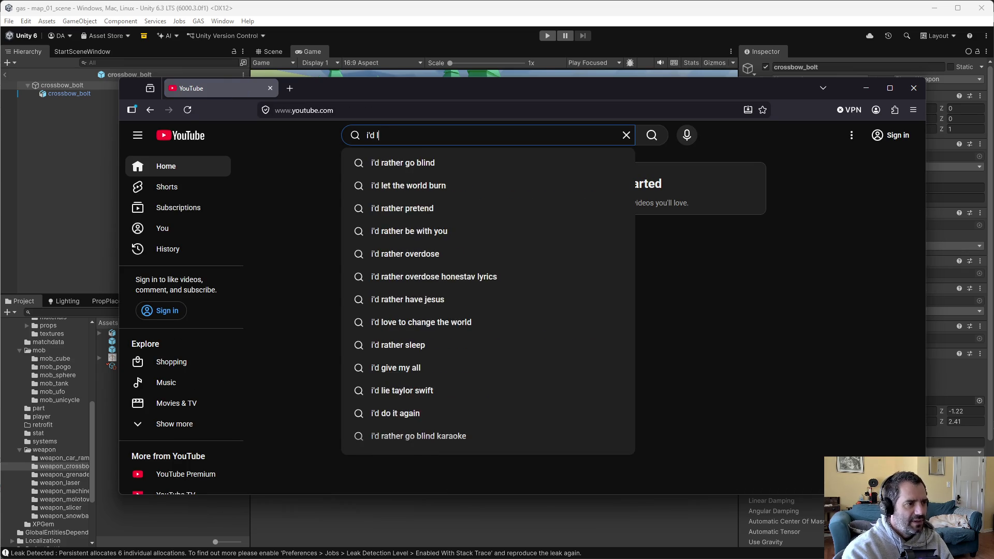
{"action": "key", "text": "Down"}
{"action": "key", "text": "Down"}
{"action": "key", "text": "Down"}
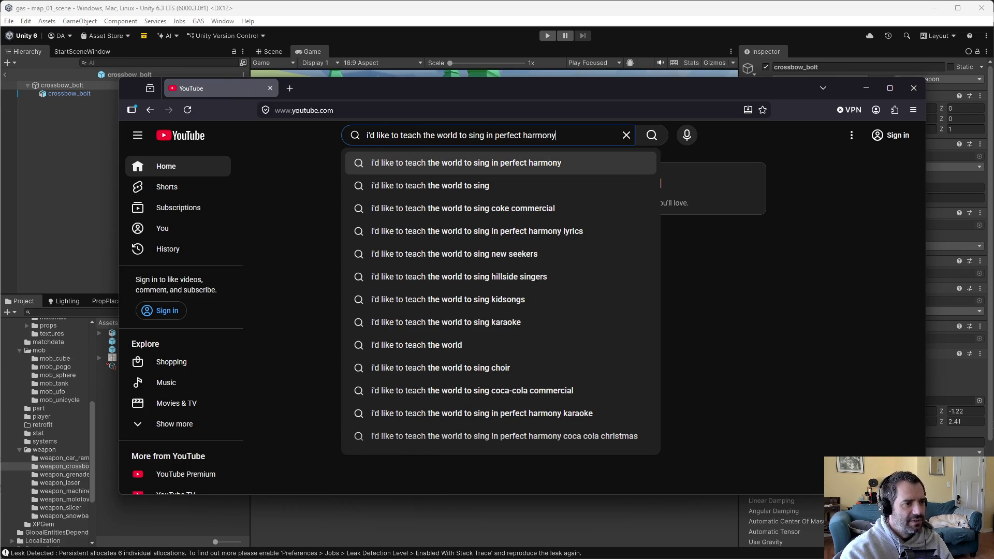
{"action": "key", "text": "Return"}
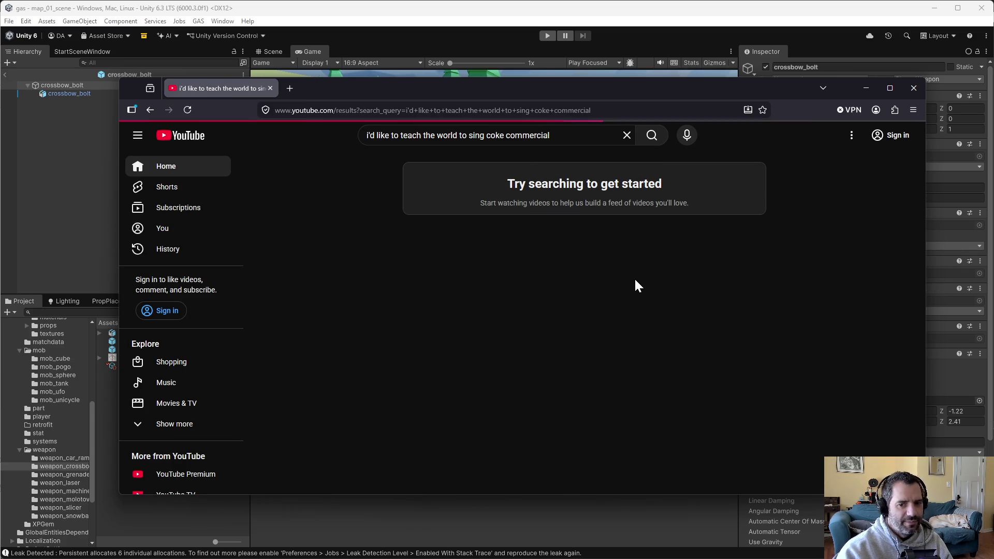
- Play the 1971 Coca-Cola commercial full screen, then nudge the window and navigate back
{"action": "mouse_move", "coordinate": [694, 380]}
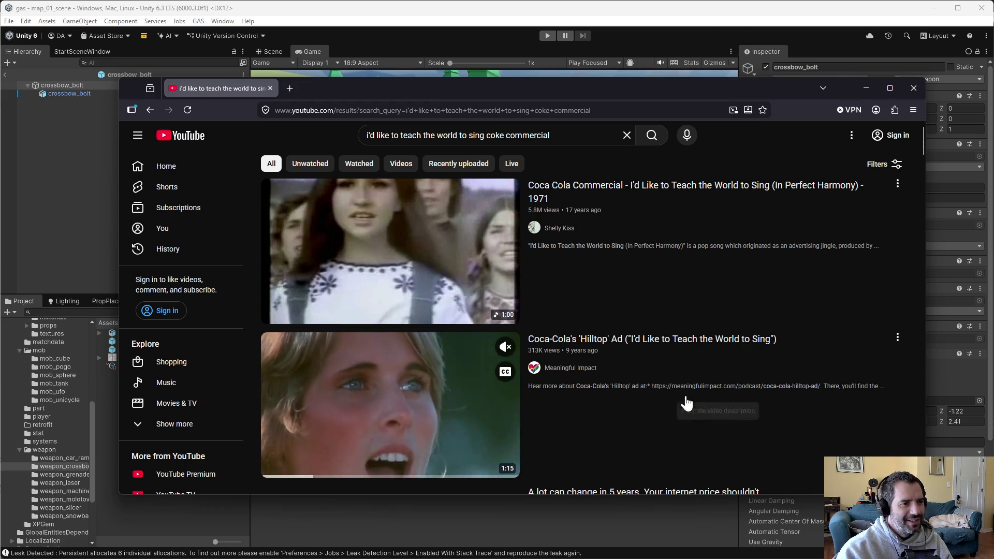
{"action": "mouse_move", "coordinate": [743, 293]}
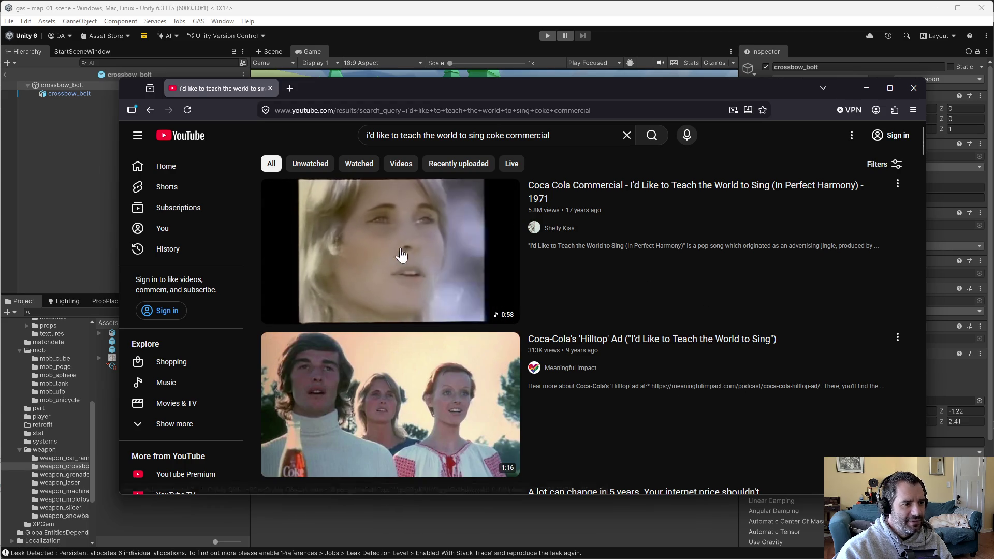
{"action": "left_click", "coordinate": [450, 238]}
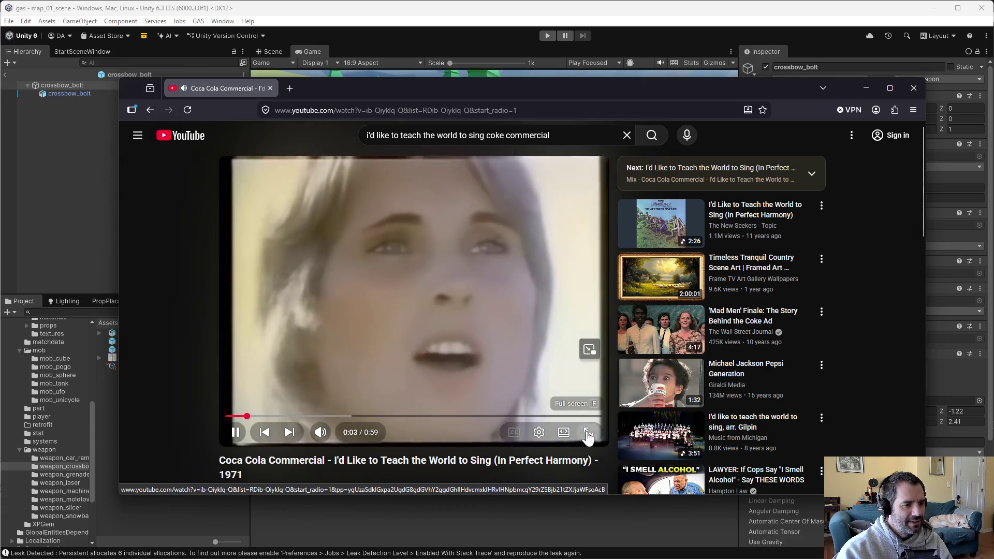
{"action": "key", "text": "f"}
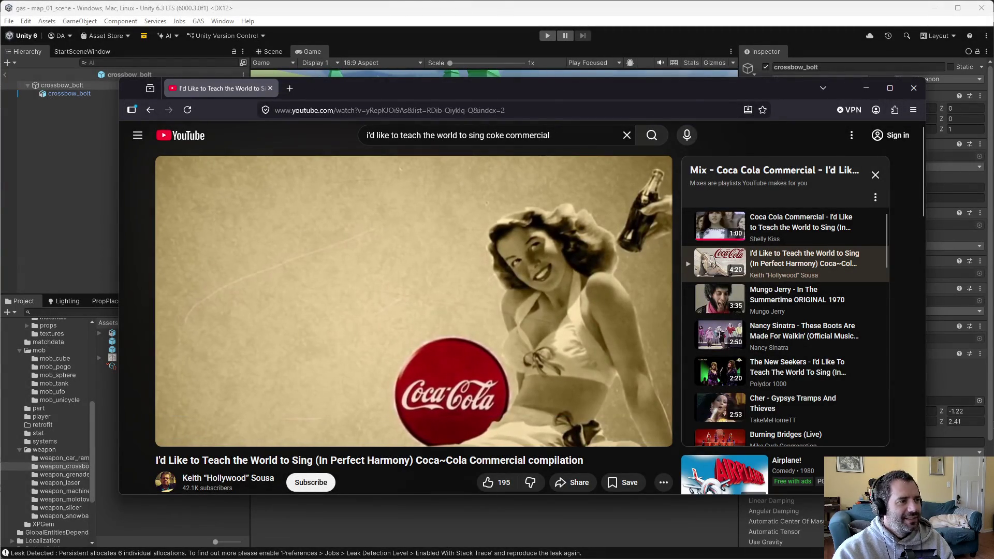
{"action": "mouse_move", "coordinate": [685, 96]}
{"action": "left_mouse_down"}
{"action": "mouse_move", "coordinate": [664, 82]}
{"action": "mouse_move", "coordinate": [695, 89]}
{"action": "left_mouse_up"}
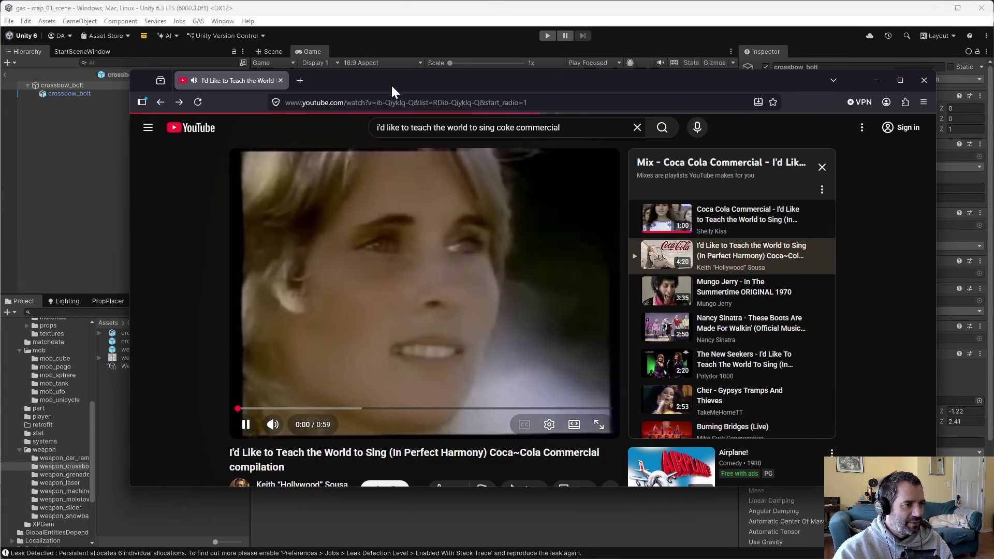
{"action": "left_click", "coordinate": [161, 102]}
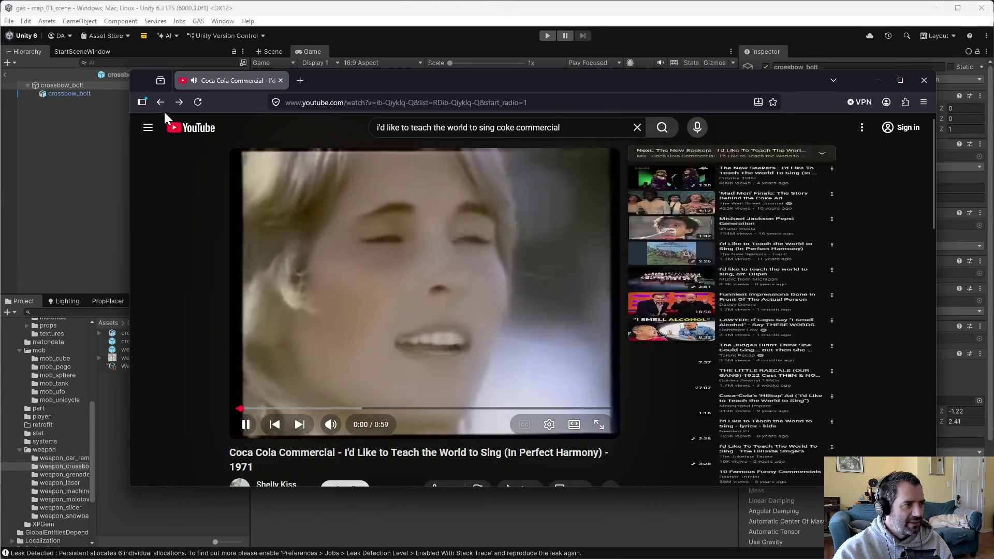
- Navigate back from YouTube to the Wikipedia song article and scroll to its top
{"action": "left_click", "coordinate": [169, 101]}
{"action": "left_click", "coordinate": [160, 103]}
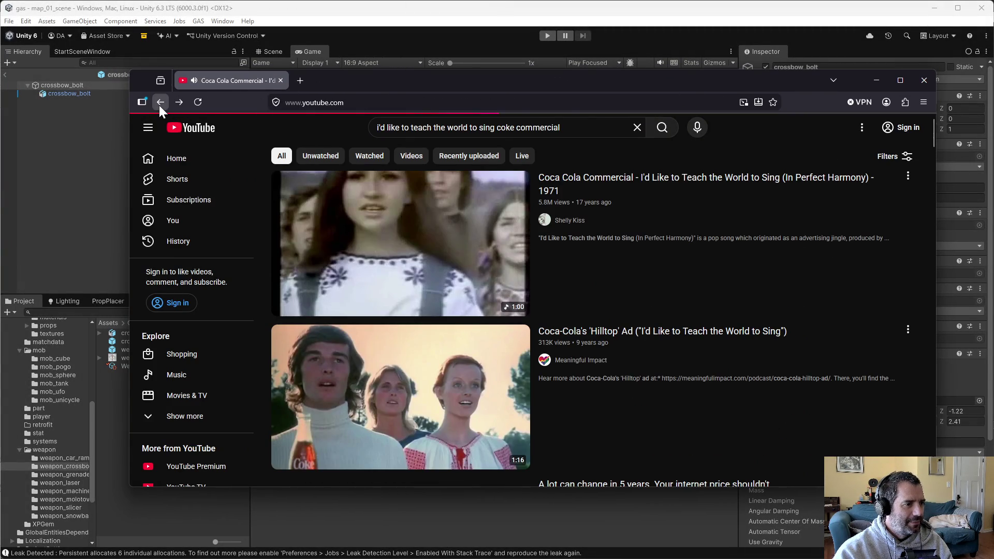
{"action": "left_click", "coordinate": [160, 104]}
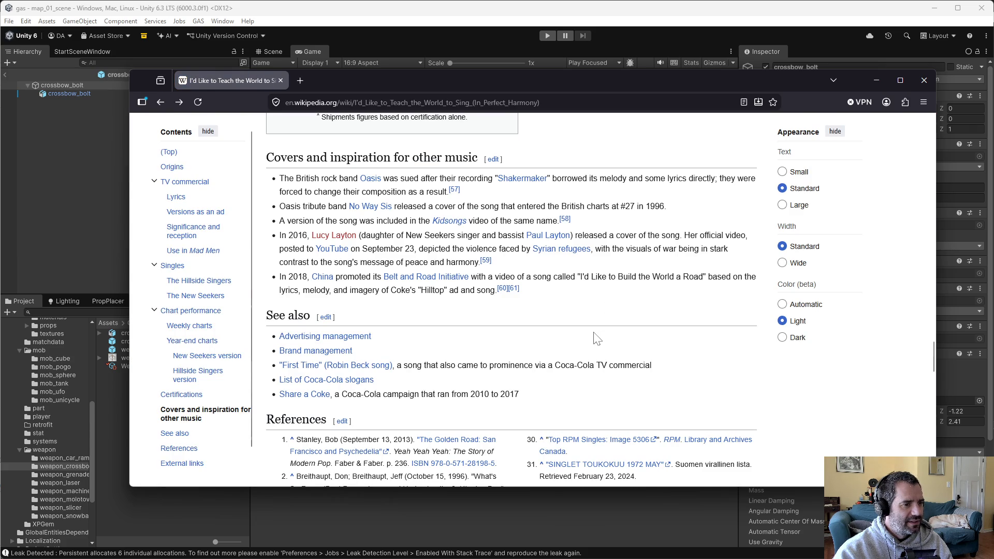
{"action": "scroll", "coordinate": [596, 339], "scroll_direction": "up", "scroll_amount": 3}
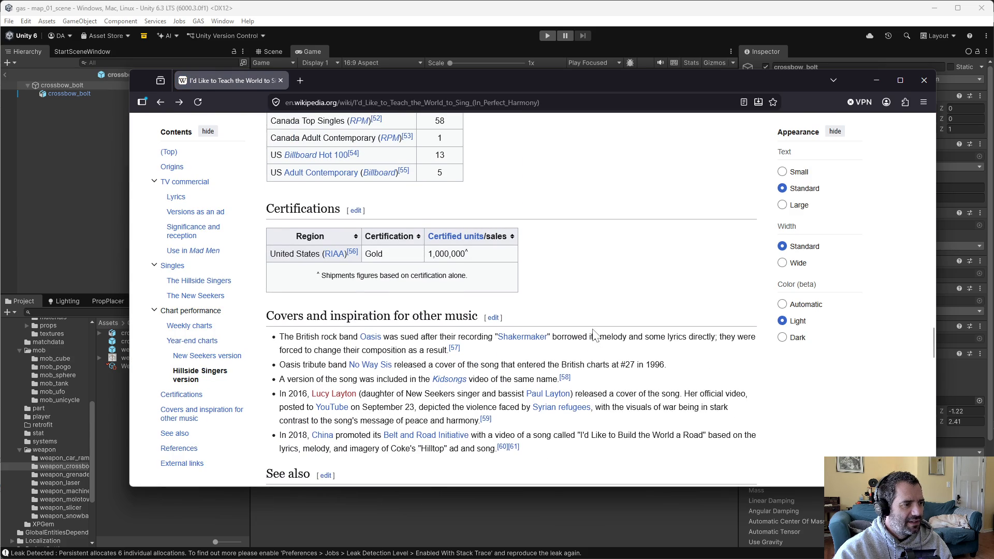
{"action": "scroll", "coordinate": [595, 335], "scroll_direction": "up", "scroll_amount": 15}
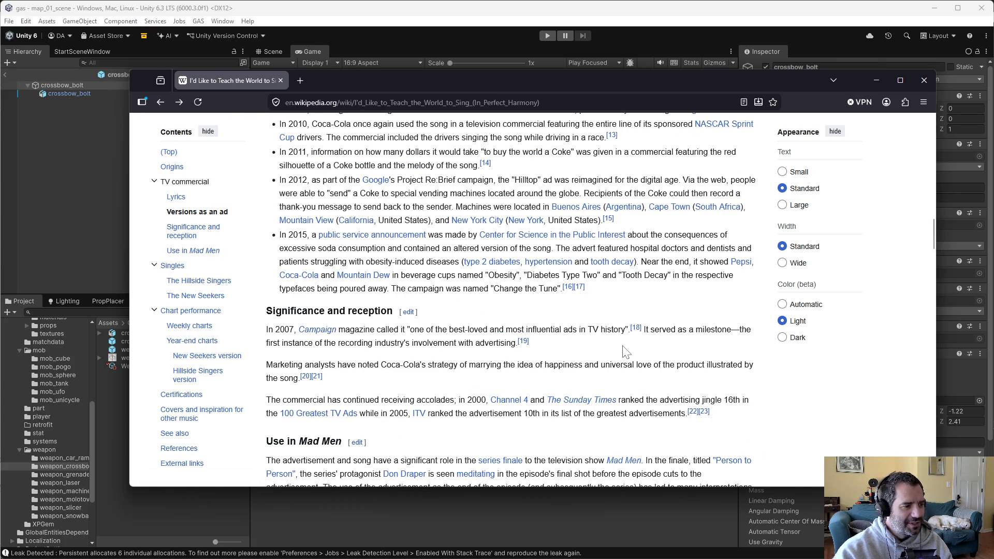
- Highlight the 'Use in Mad Men' section, then move and close the Wikipedia window
{"action": "scroll", "coordinate": [624, 351], "scroll_direction": "down", "scroll_amount": 4}
{"action": "left_click_drag", "start_coordinate": [266, 230], "coordinate": [456, 394]}
{"action": "left_click", "coordinate": [633, 408]}
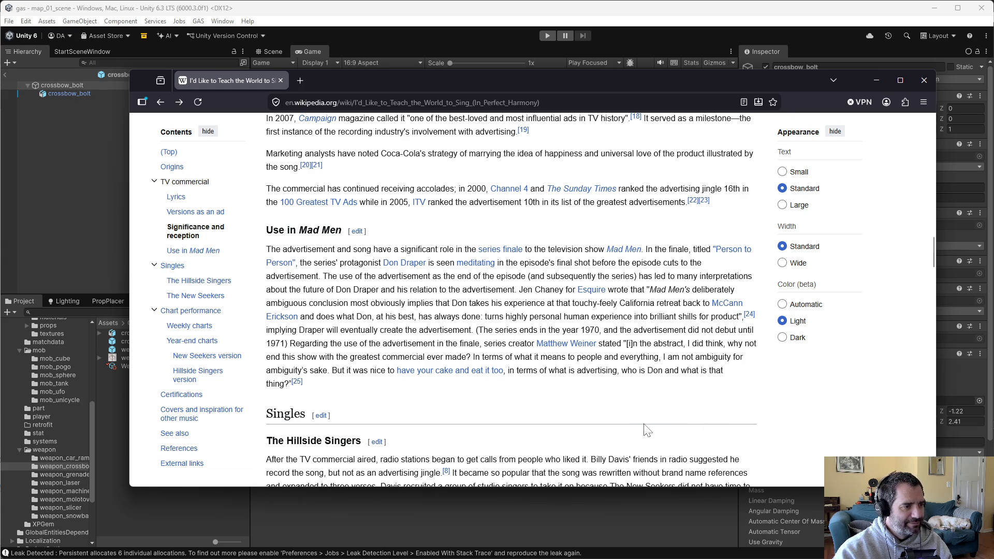
{"action": "scroll", "coordinate": [647, 431], "scroll_direction": "up", "scroll_amount": 5}
{"action": "scroll", "coordinate": [649, 431], "scroll_direction": "up", "scroll_amount": 10}
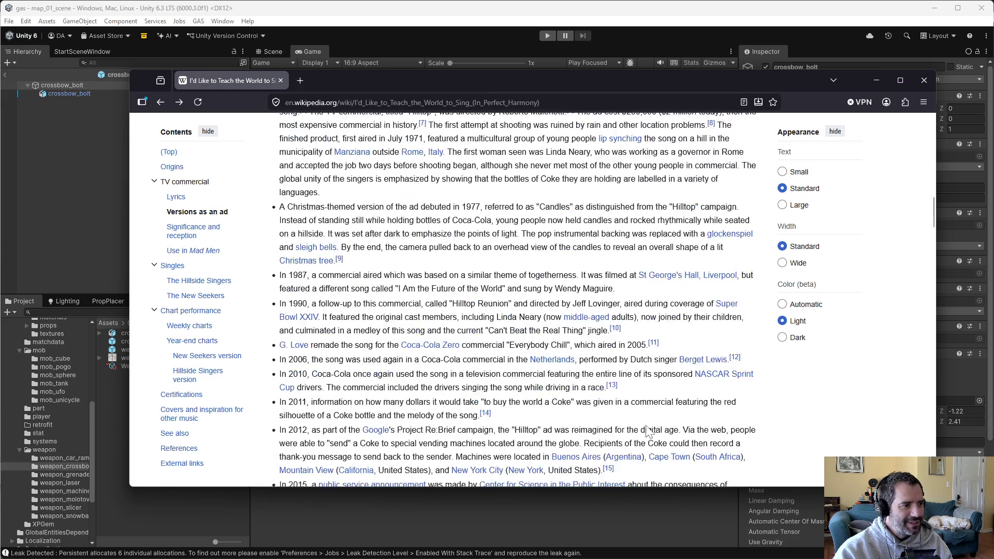
{"action": "left_click_drag", "start_coordinate": [610, 86], "coordinate": [588, 104]}
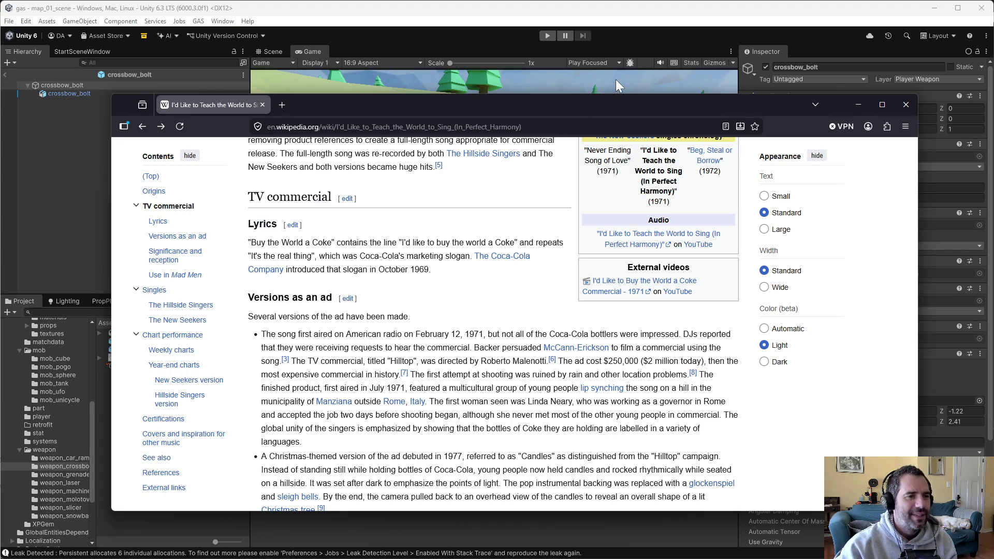
{"action": "left_click", "coordinate": [906, 104]}
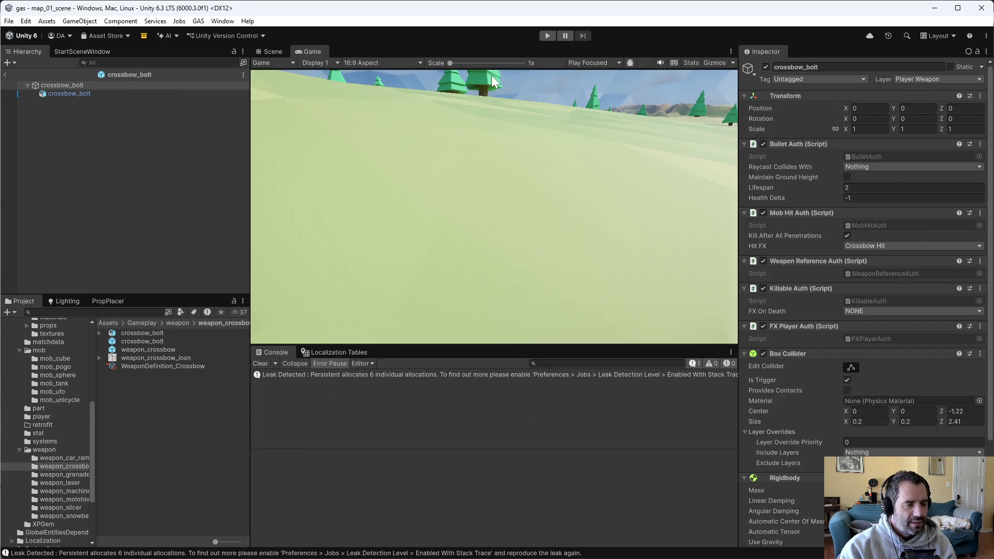
- Play-test the game driving forward and right with a low camera, then stop and switch to Emacs
{"action": "left_click", "coordinate": [545, 40]}
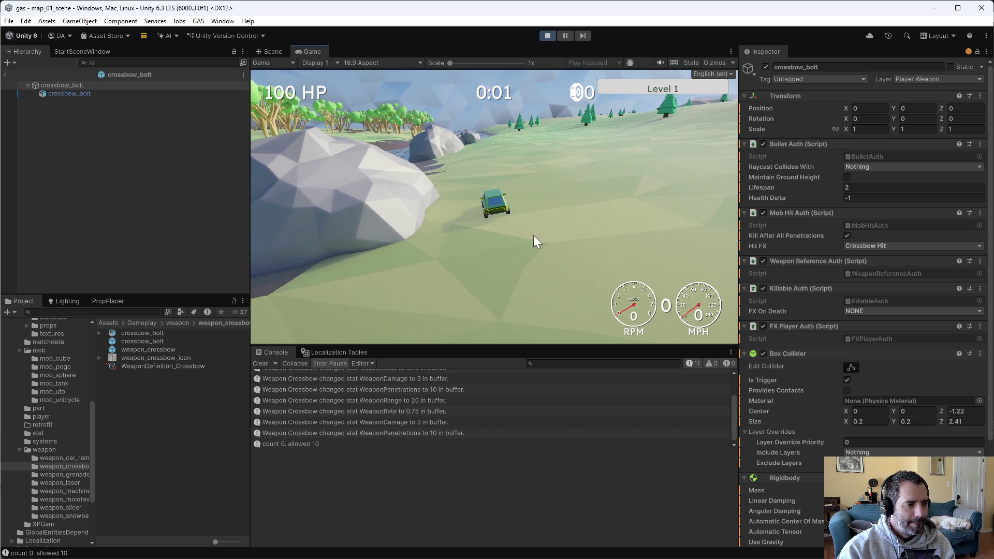
{"action": "key", "text": "w"}
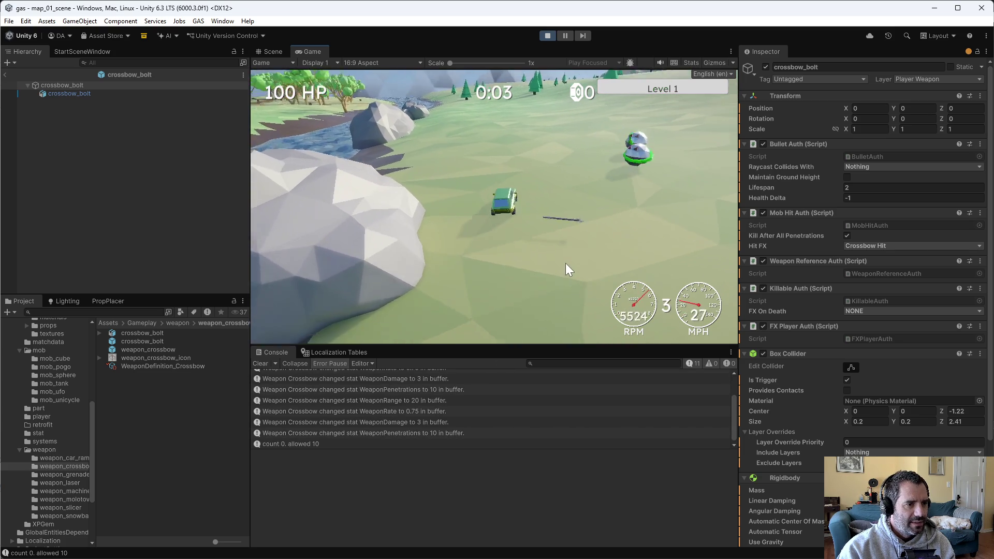
{"action": "key", "text": "d"}
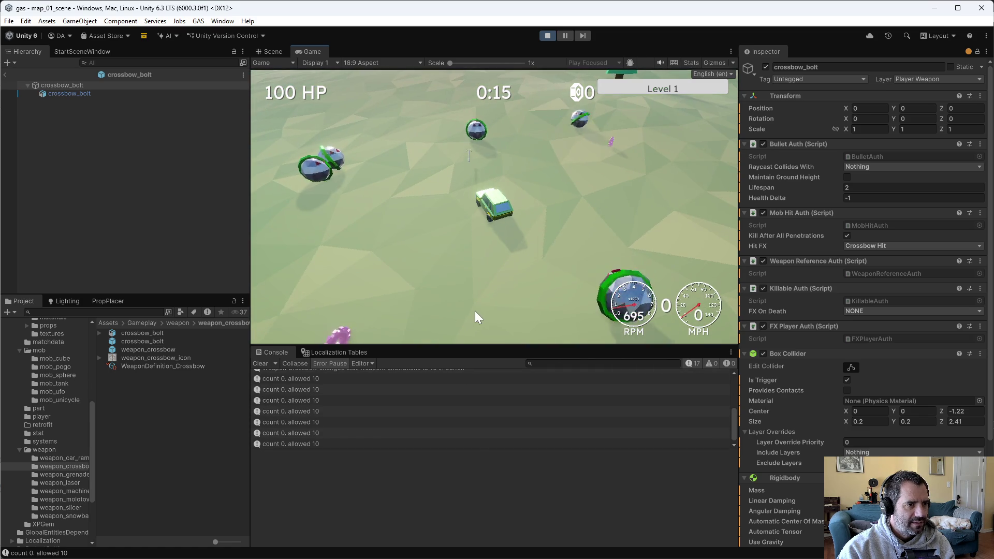
{"action": "left_click_drag", "start_coordinate": [474, 312], "coordinate": [518, 162]}
{"action": "left_click", "coordinate": [553, 35]}
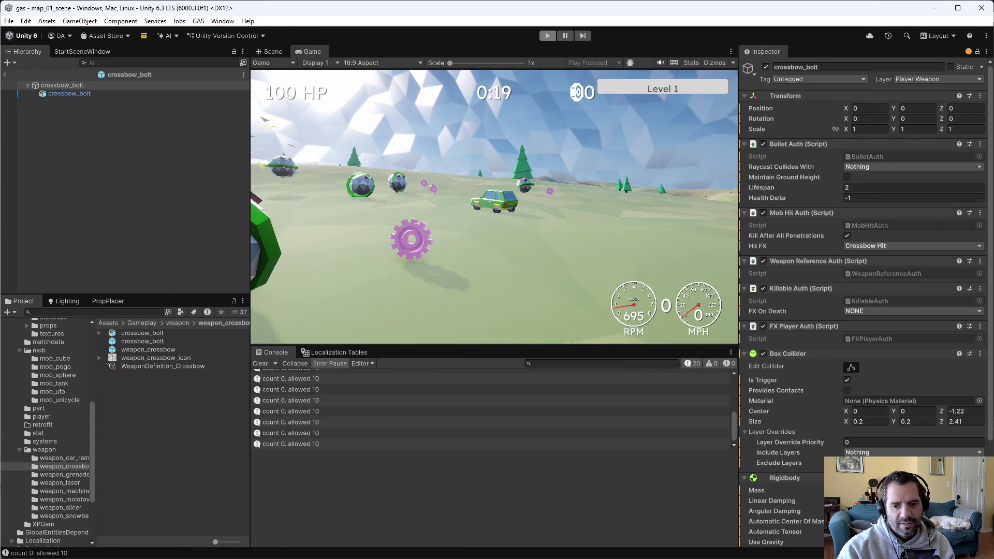
{"action": "key", "text": "alt+Tab"}
{"action": "scroll", "coordinate": [633, 364], "scroll_direction": "down", "scroll_amount": 3}
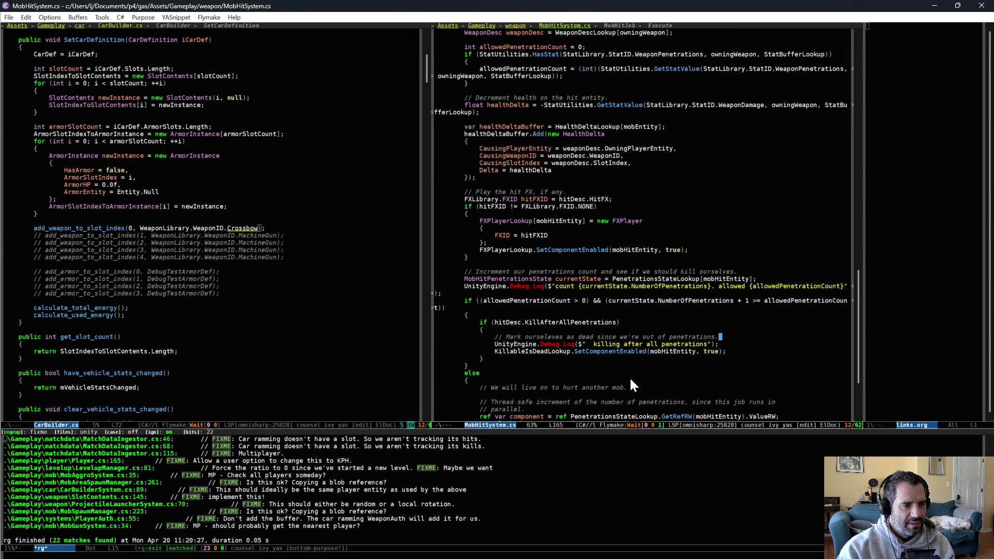
- Scroll further through MobHitSystem.cs's penetration logic, then return to Unity
{"action": "left_click_drag", "start_coordinate": [596, 344], "coordinate": [630, 337]}
{"action": "scroll", "coordinate": [625, 338], "scroll_direction": "down", "scroll_amount": 3}
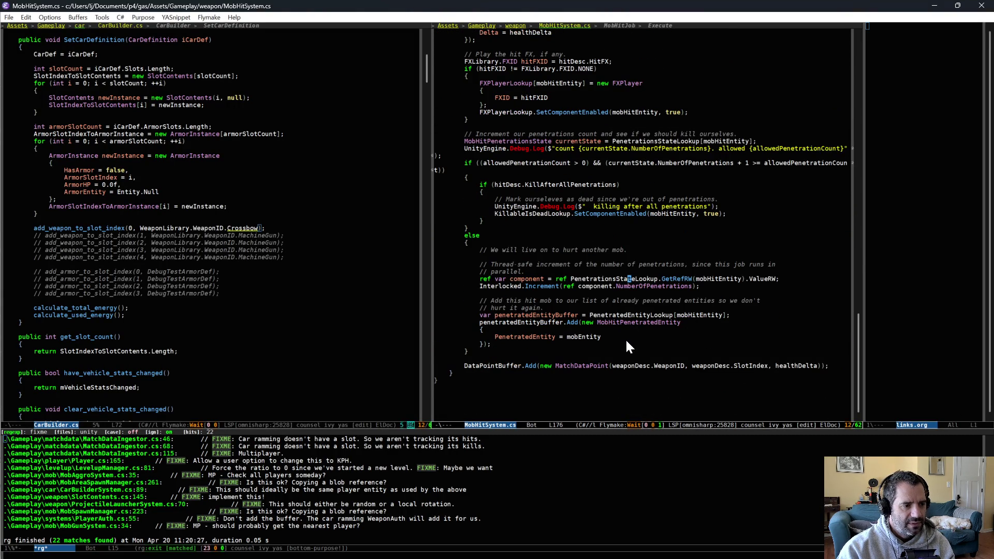
{"action": "key", "text": "alt+Tab"}
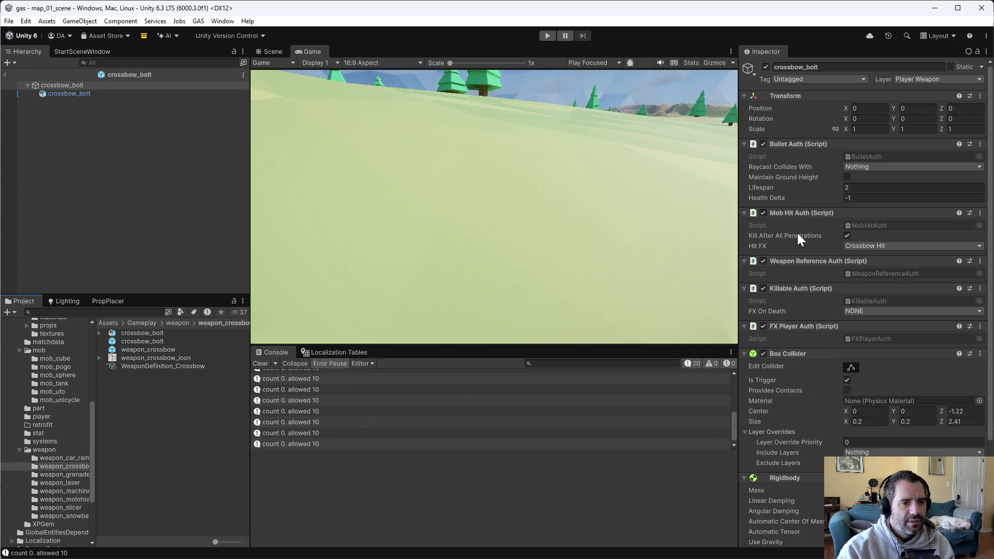
- Scroll the crossbow_bolt Inspector over Bullet, Mob Hit and Box Collider Center, then return to Emacs
{"action": "scroll", "coordinate": [793, 291], "scroll_direction": "down", "scroll_amount": 3}
{"action": "scroll", "coordinate": [822, 294], "scroll_direction": "up", "scroll_amount": 3}
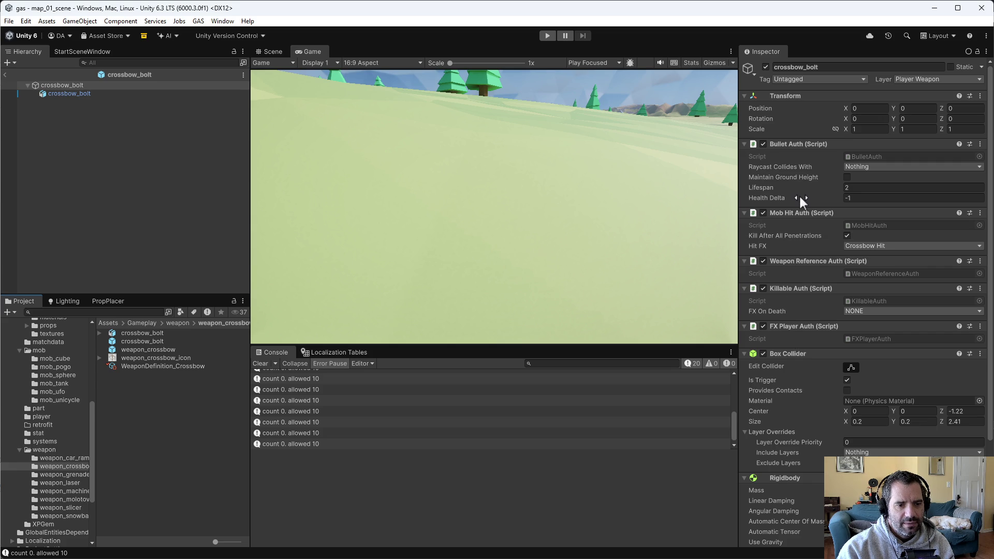
{"action": "scroll", "coordinate": [792, 306], "scroll_direction": "down", "scroll_amount": 5}
{"action": "scroll", "coordinate": [804, 430], "scroll_direction": "up", "scroll_amount": 5}
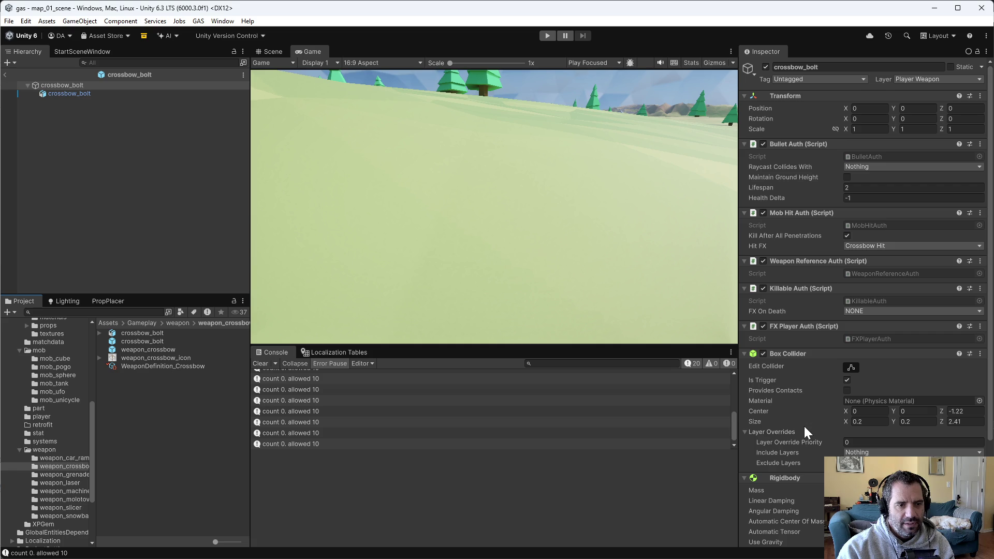
{"action": "mouse_move", "coordinate": [805, 411]}
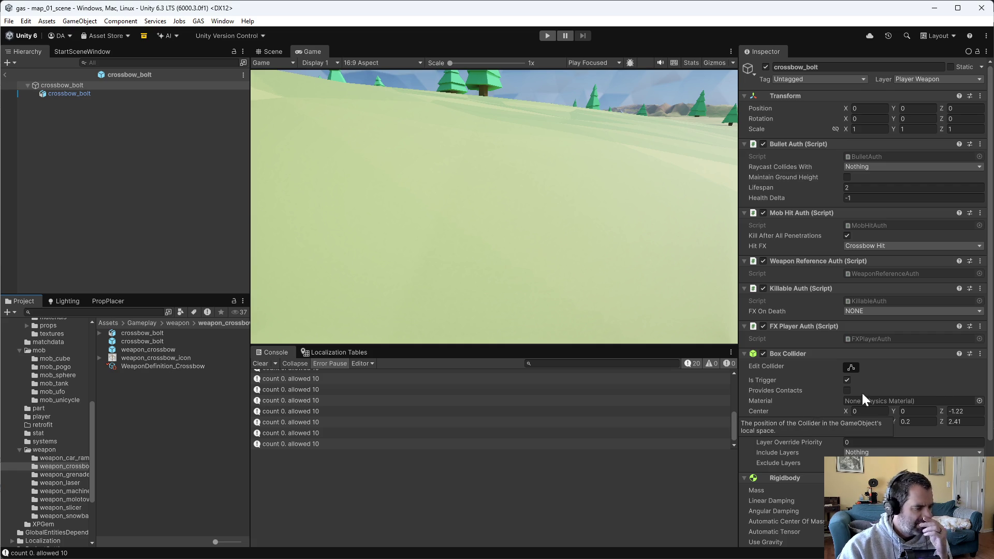
{"action": "key", "text": "alt+Tab"}
{"action": "scroll", "coordinate": [657, 292], "scroll_direction": "up", "scroll_amount": 2}
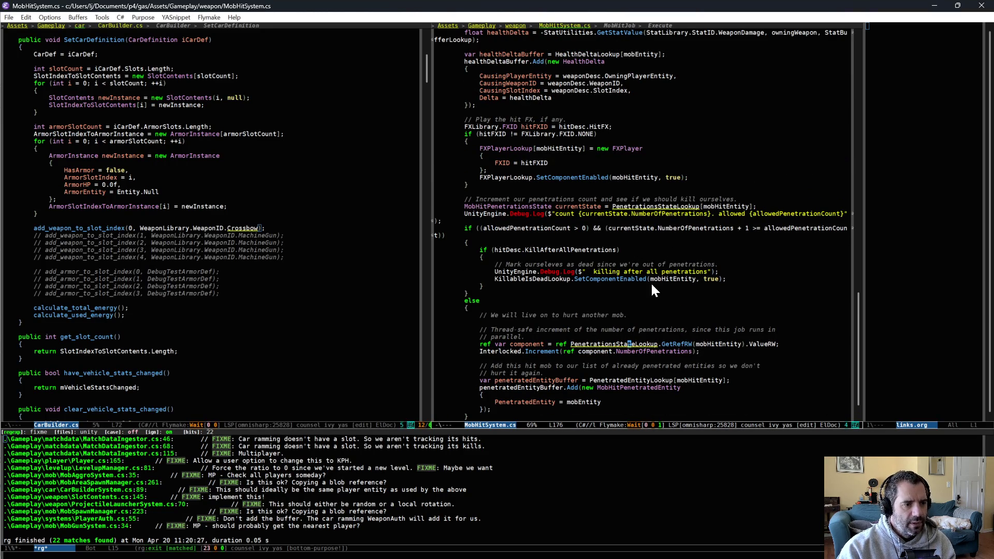
- List the KillableIsDeadLookup uses with occur and jump to the one on line 108
{"action": "left_click", "coordinate": [660, 278]}
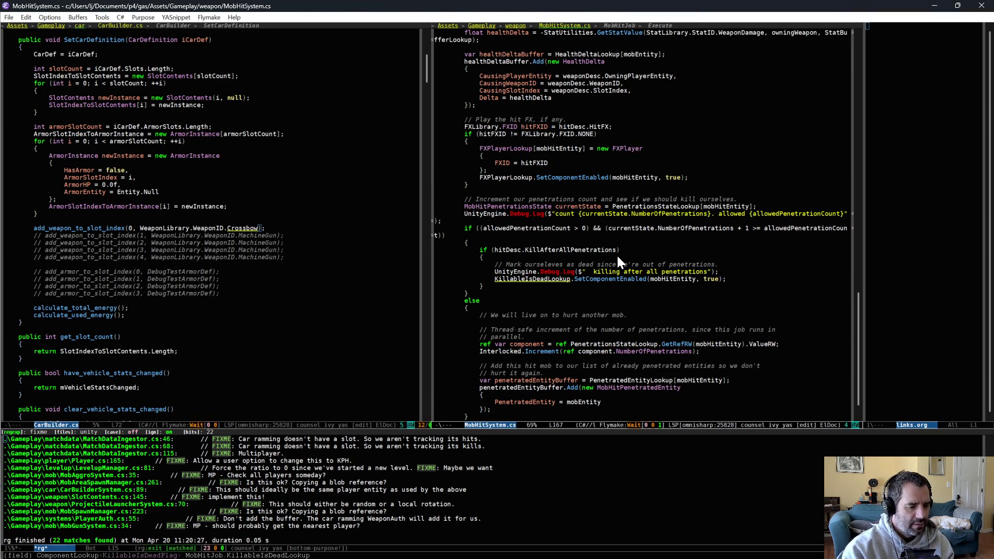
{"action": "key", "text": "alt+s"}
{"action": "key", "text": "o"}
{"action": "key", "text": "alt+g"}
{"action": "key", "text": "p"}
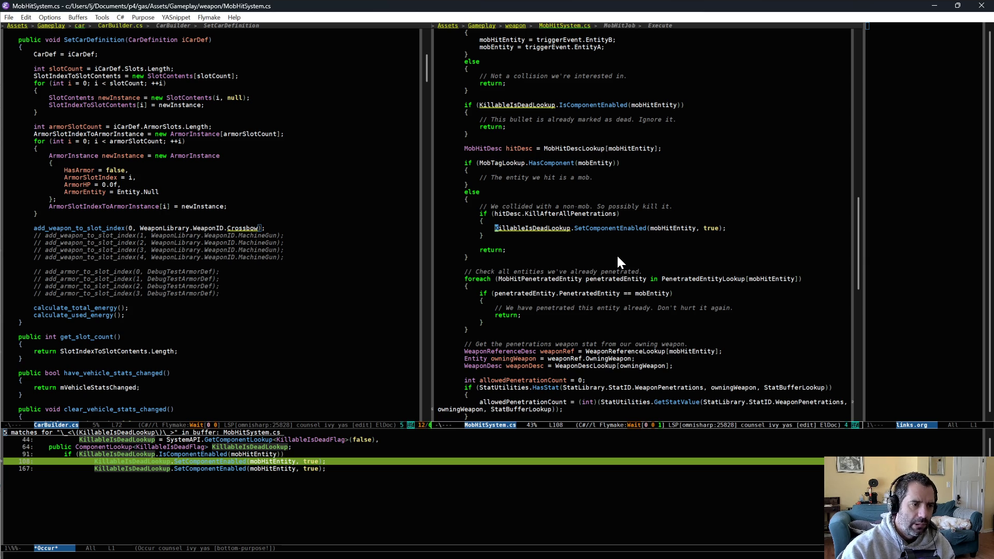
- Insert a Debug.Log("killed by non-mob") line above the kill call, save, and switch to Unity
{"action": "key", "text": "ctrl+o"}
{"action": "type", "text": "dl"}
{"action": "key", "text": "Tab"}
{"action": "type", "text": "kille"}
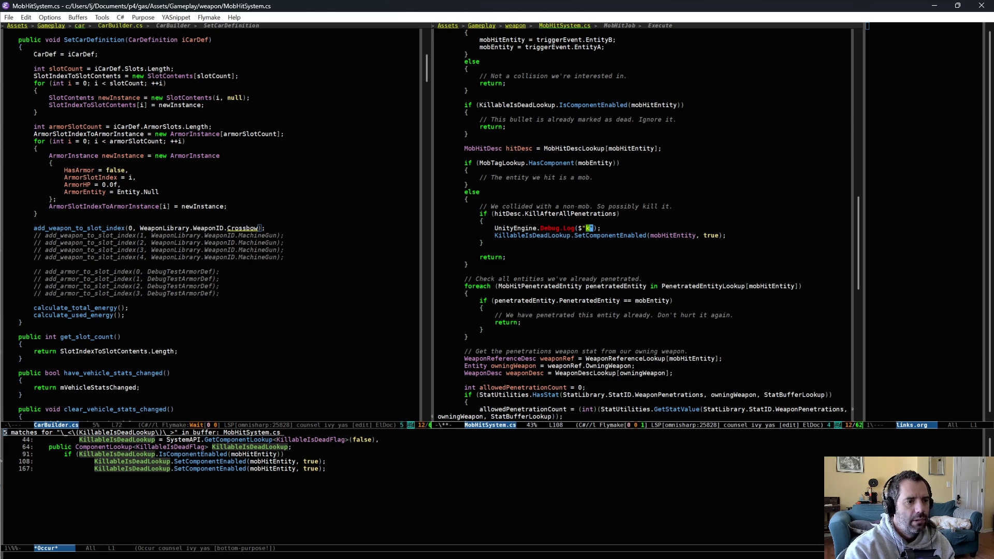
{"action": "type", "text": "d by non-mob"}
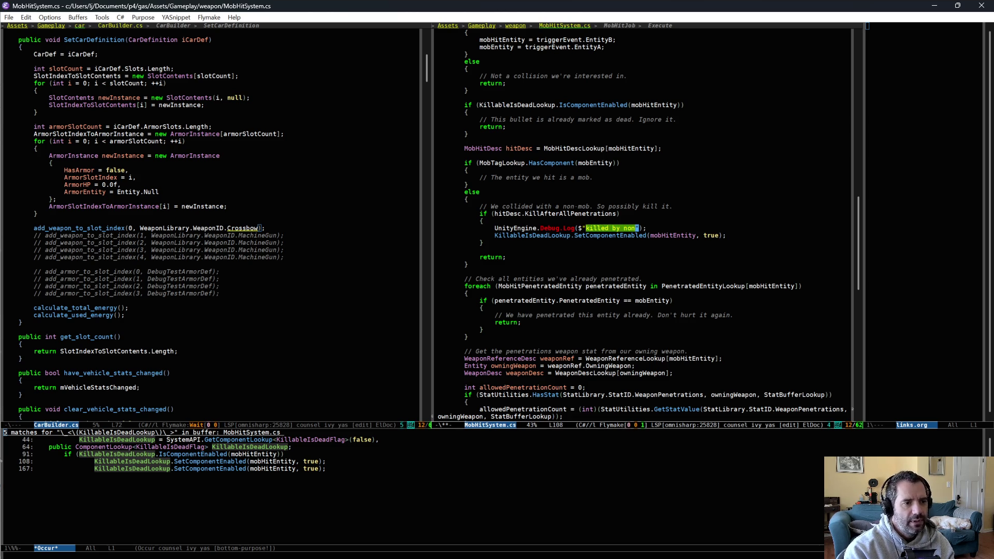
{"action": "key", "text": "ctrl+x"}
{"action": "key", "text": "ctrl+s"}
{"action": "left_click", "coordinate": [698, 242]}
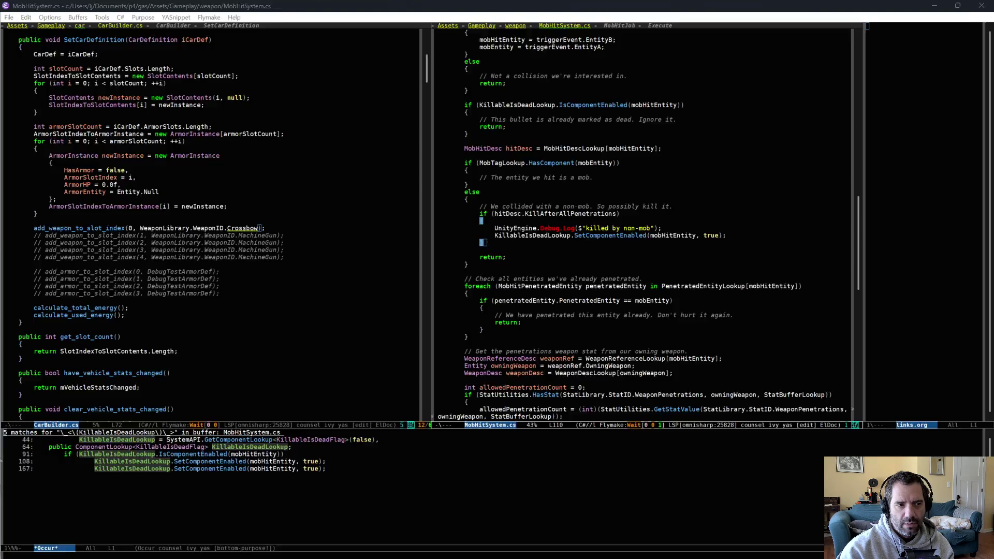
{"action": "key", "text": "alt+Tab"}
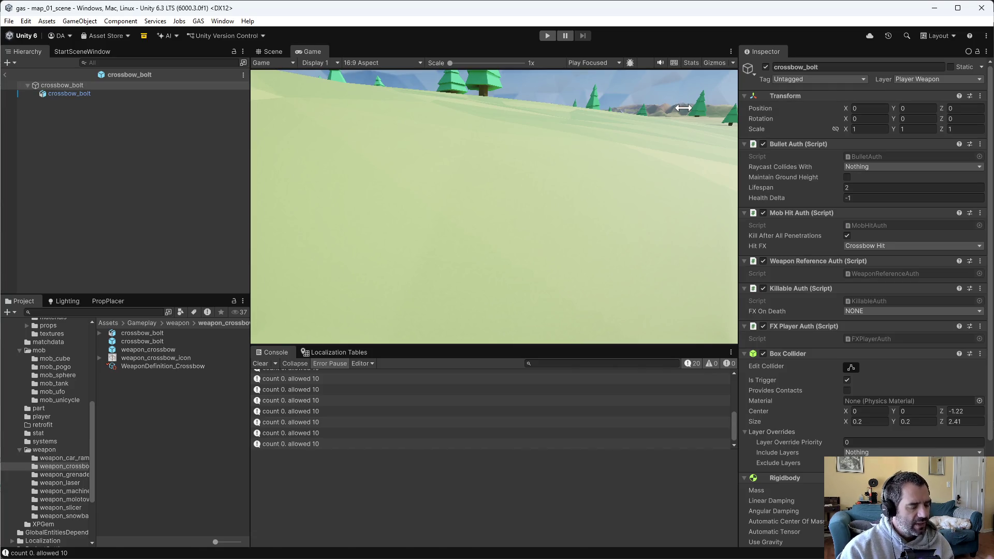
- Rerun the play test driving forward to fire bolts, then stop and switch to Emacs
{"action": "left_click", "coordinate": [553, 36]}
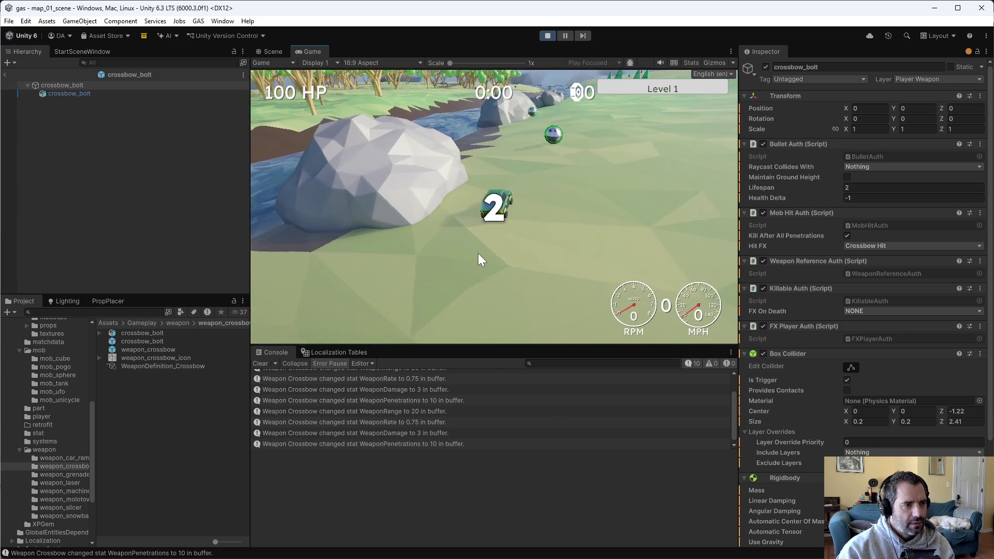
{"action": "key", "text": "w"}
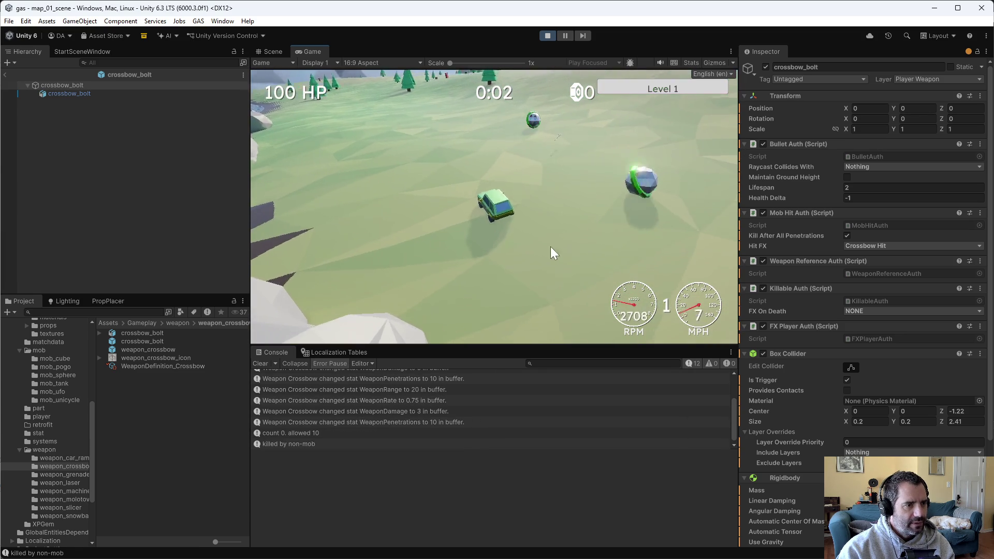
{"action": "left_click", "coordinate": [549, 36]}
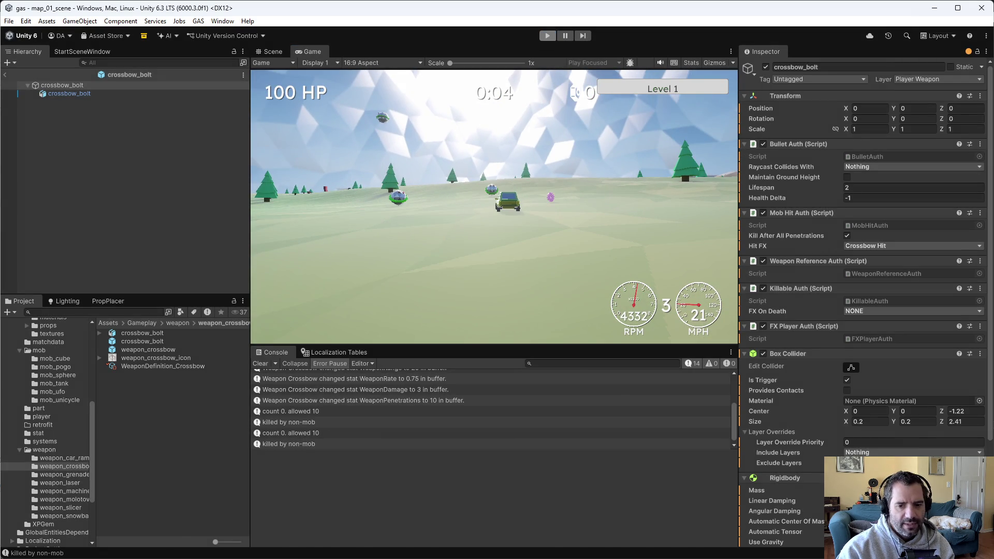
{"action": "key", "text": "alt+Tab"}
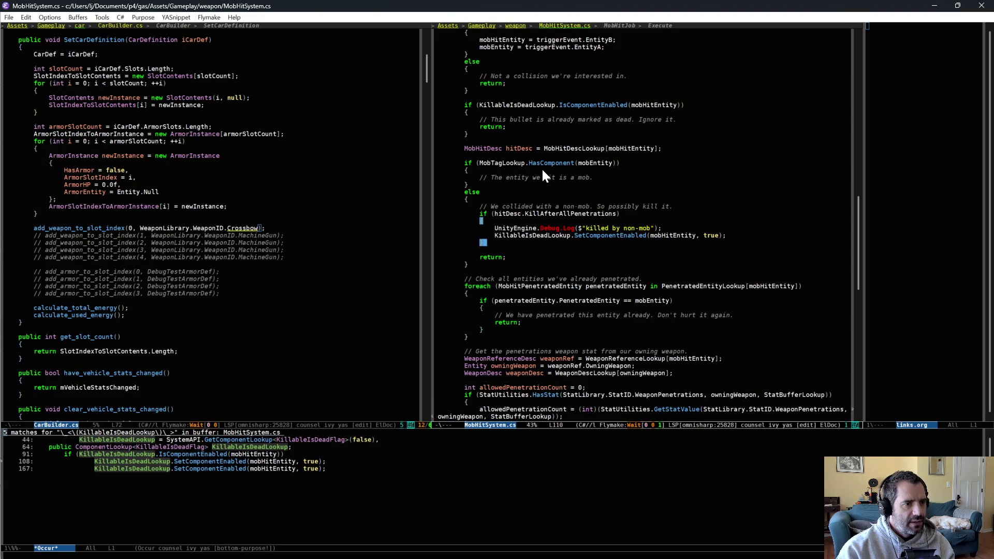
- Add a Debug.Log("hit mob") line under the mob comment in MobHitSystem.cs
{"action": "left_click", "coordinate": [613, 164]}
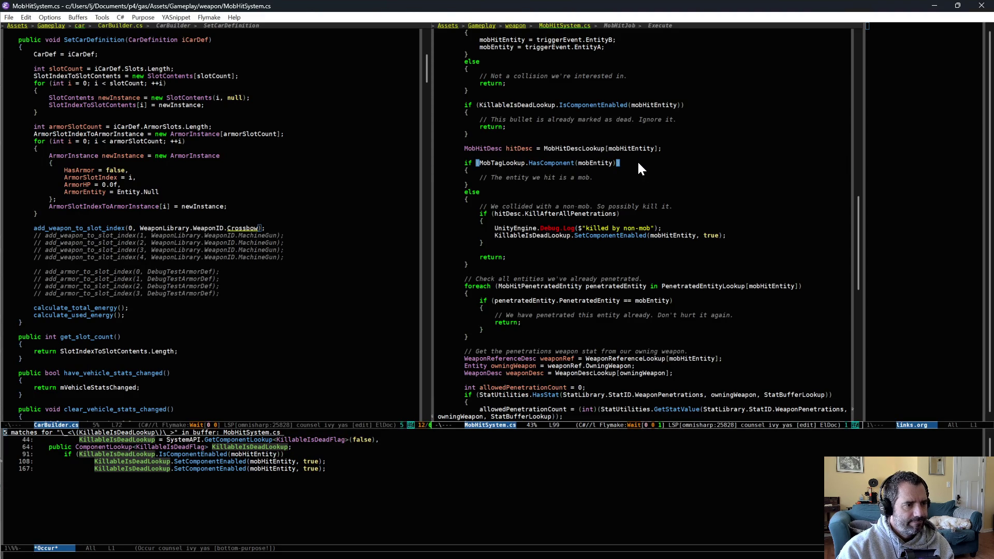
{"action": "left_click", "coordinate": [653, 176]}
{"action": "key", "text": "Return"}
{"action": "key", "text": "Tab"}
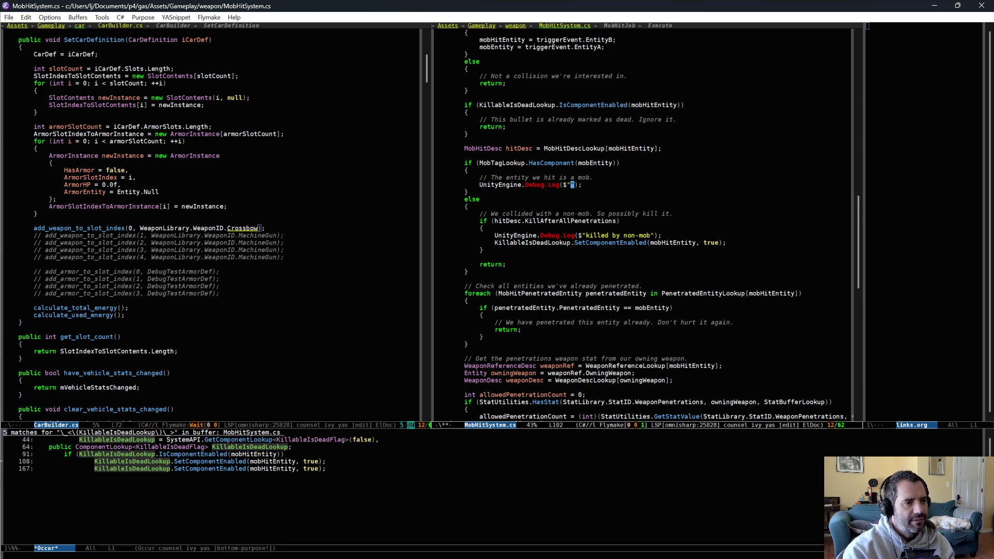
{"action": "type", "text": "hit n"}
{"action": "key", "text": "BackSpace"}
{"action": "type", "text": "mob"}
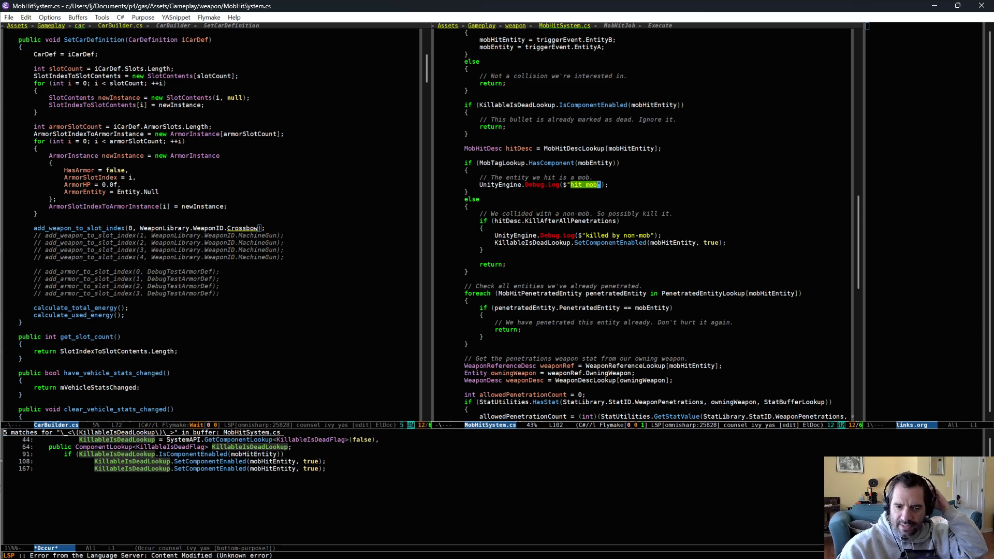
{"action": "left_click", "coordinate": [609, 185]}
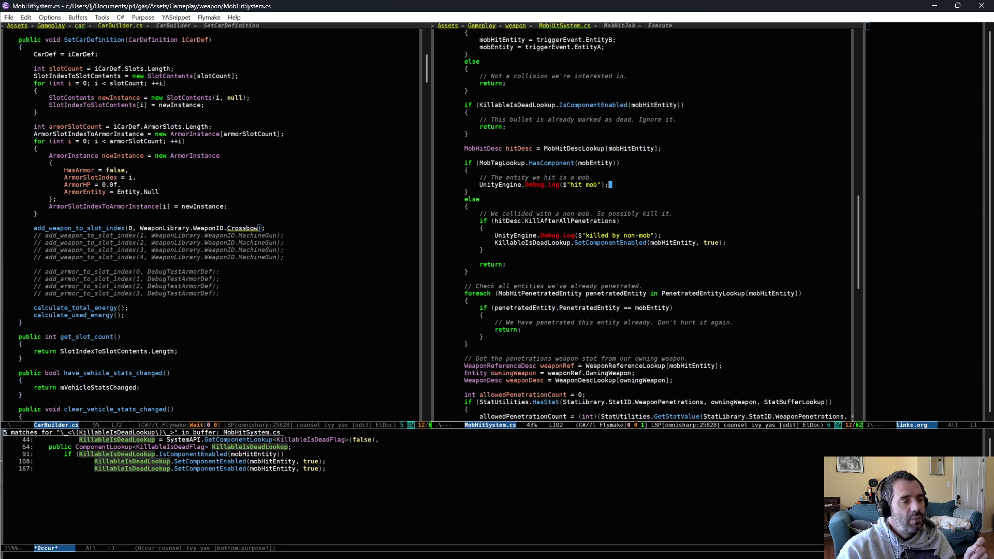
- Review the hit mob, penetration count and killed by non-mob log lines, then switch to Unity
{"action": "scroll", "coordinate": [620, 315], "scroll_direction": "down", "scroll_amount": 9}
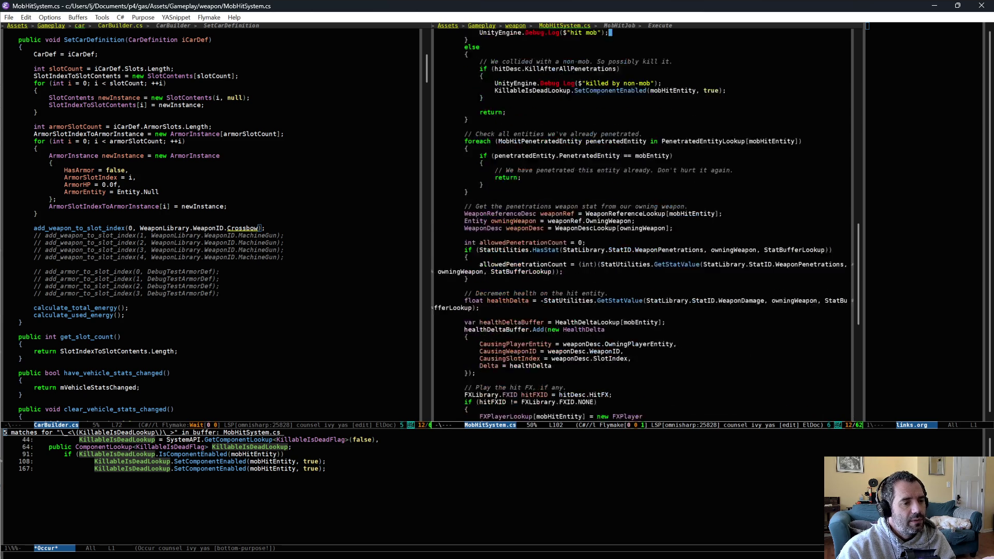
{"action": "left_click_drag", "start_coordinate": [609, 308], "coordinate": [620, 342]}
{"action": "scroll", "coordinate": [501, 184], "scroll_direction": "down", "scroll_amount": 2}
{"action": "scroll", "coordinate": [588, 236], "scroll_direction": "up", "scroll_amount": 9}
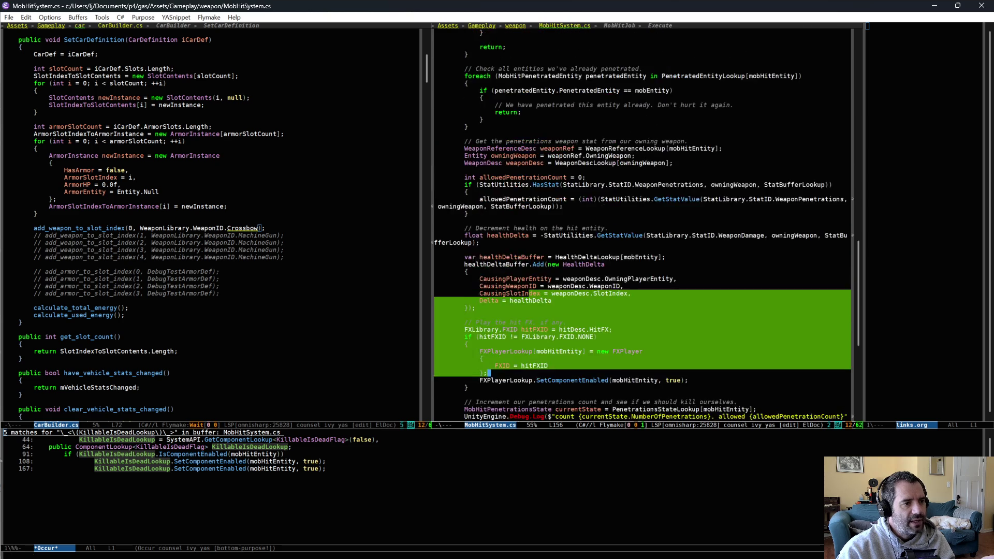
{"action": "scroll", "coordinate": [588, 235], "scroll_direction": "down", "scroll_amount": 2}
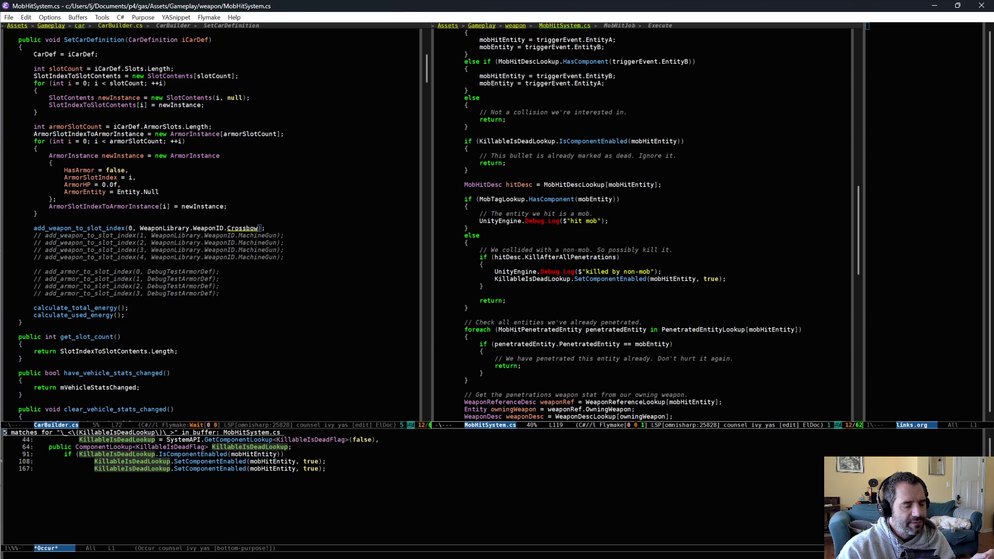
{"action": "double_click", "coordinate": [595, 199]}
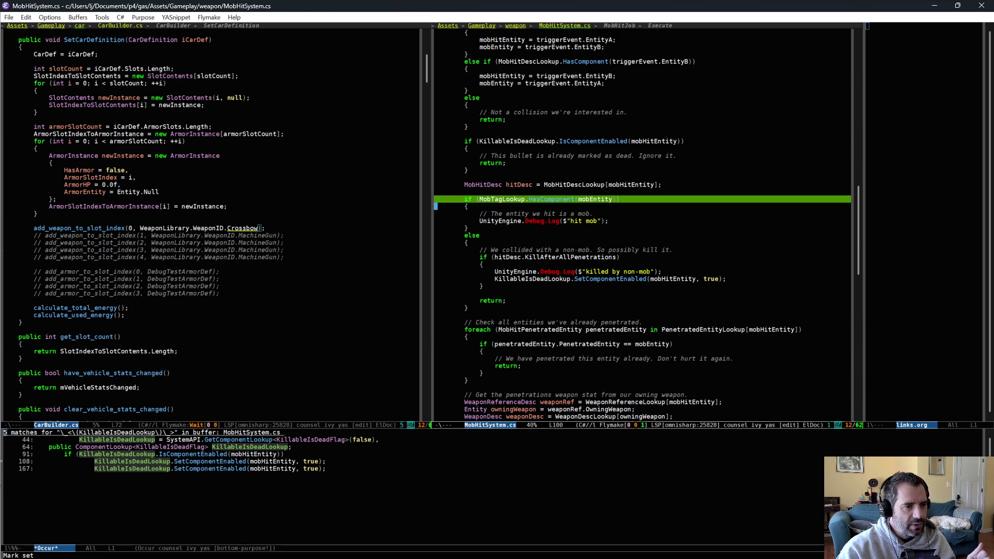
{"action": "triple_click", "coordinate": [586, 221]}
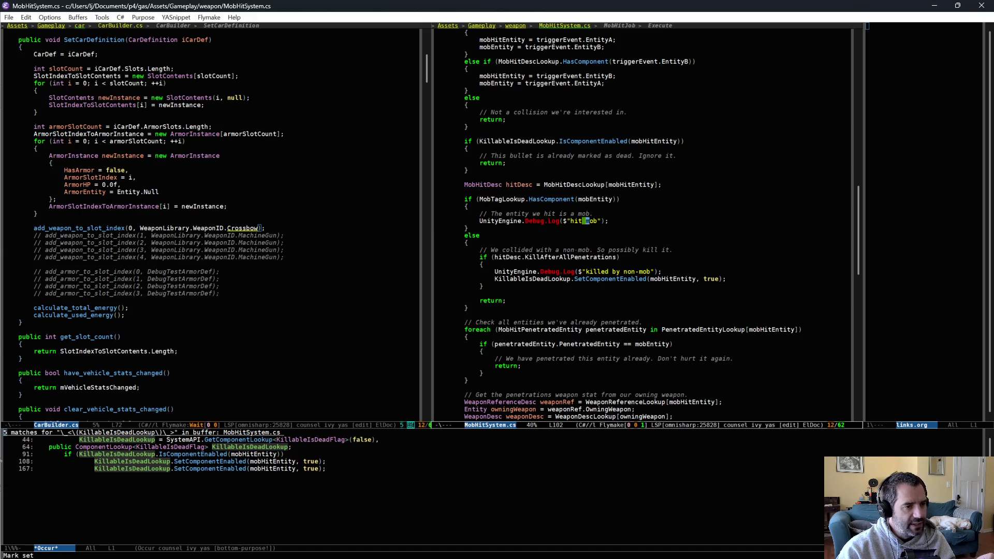
{"action": "scroll", "coordinate": [599, 282], "scroll_direction": "down", "scroll_amount": 7}
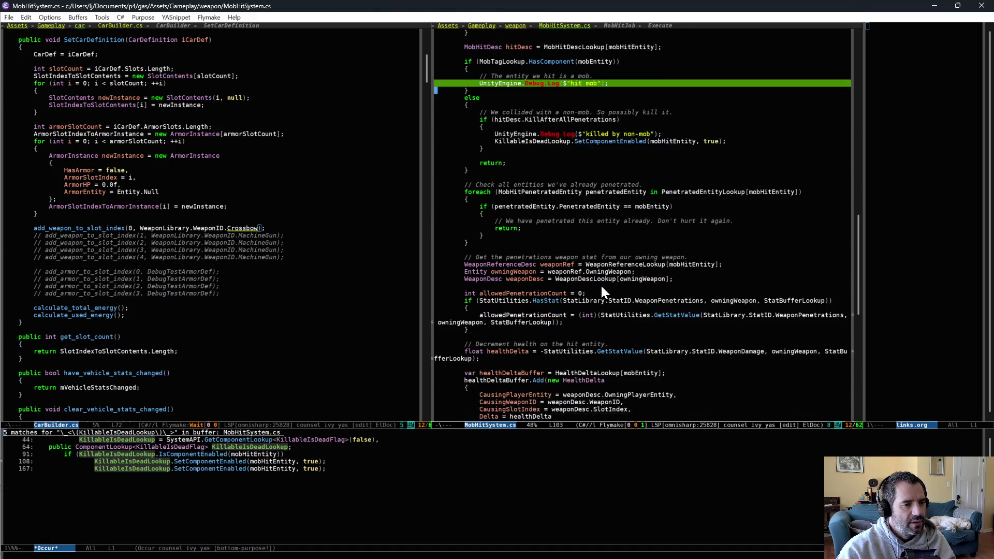
{"action": "triple_click", "coordinate": [635, 342]}
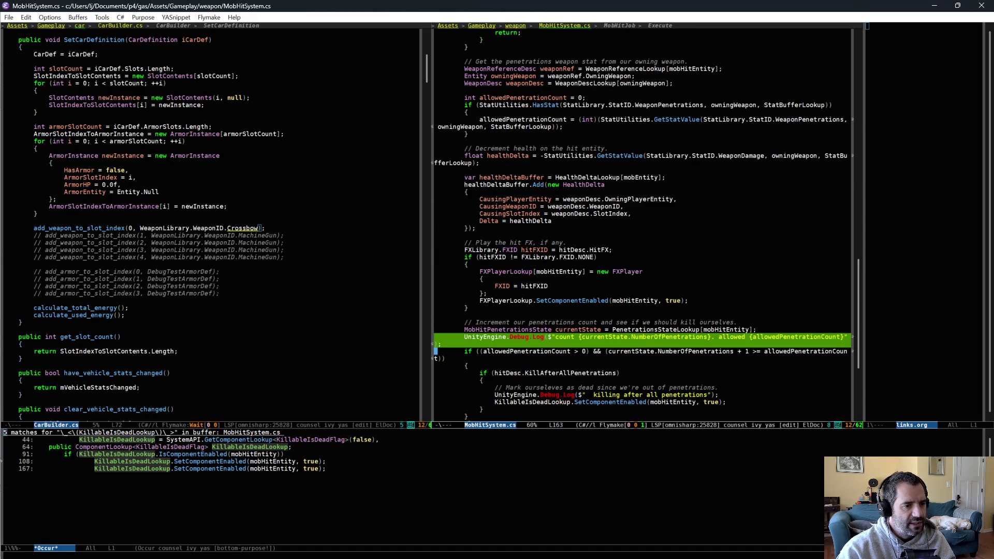
{"action": "scroll", "coordinate": [634, 338], "scroll_direction": "up", "scroll_amount": 9}
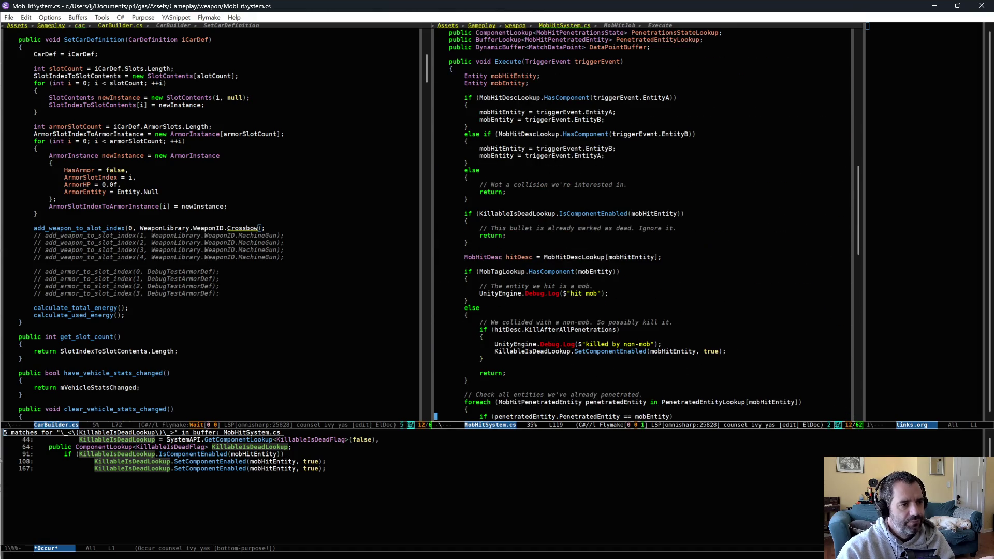
{"action": "triple_click", "coordinate": [618, 344]}
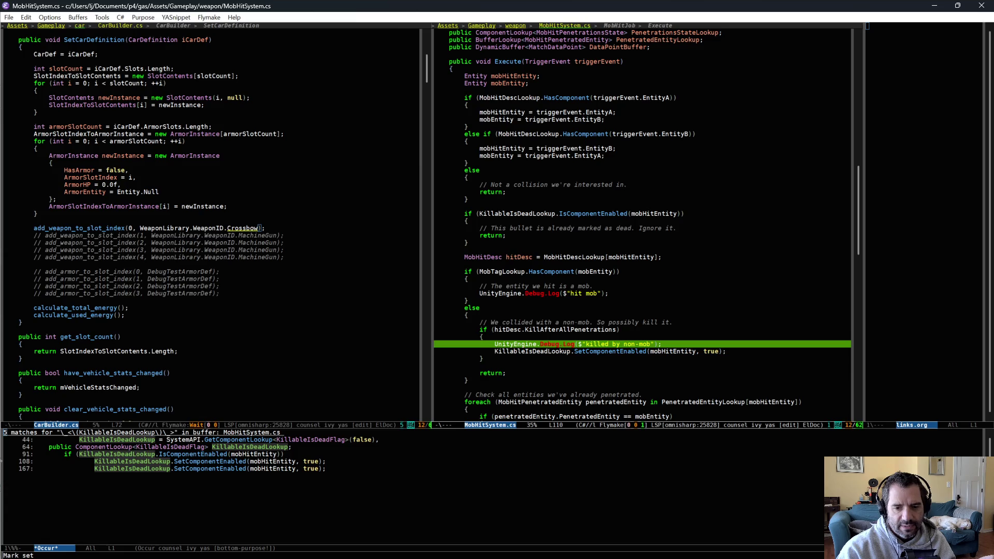
{"action": "key", "text": "alt+Tab"}
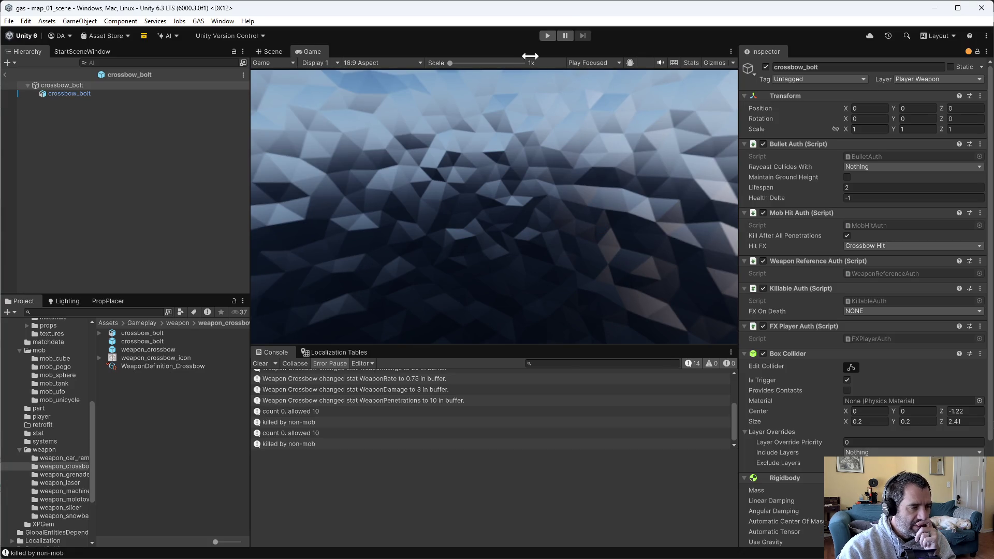
- Play-test driving forward, clear the Console mid-run, then stop and switch to Emacs
{"action": "left_click", "coordinate": [547, 38]}
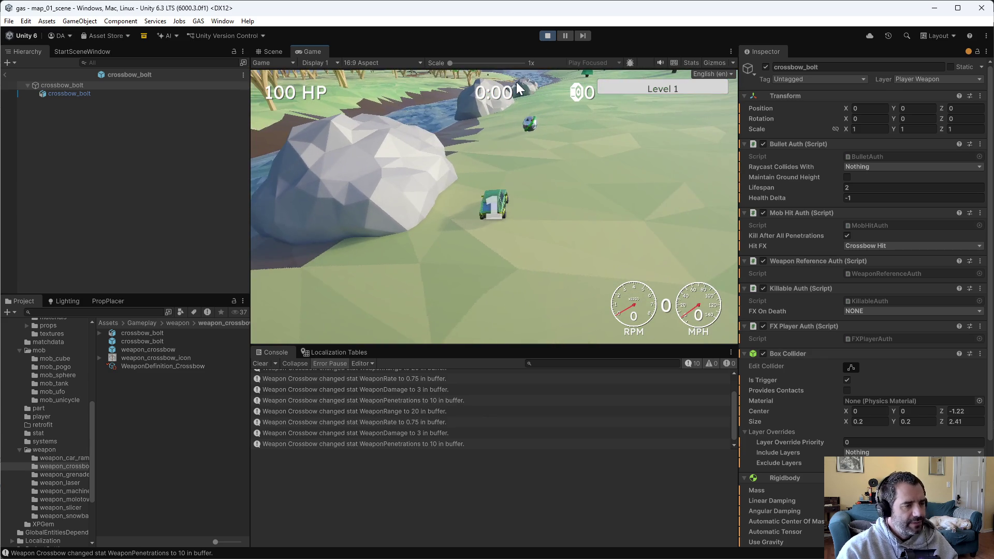
{"action": "key", "text": "w"}
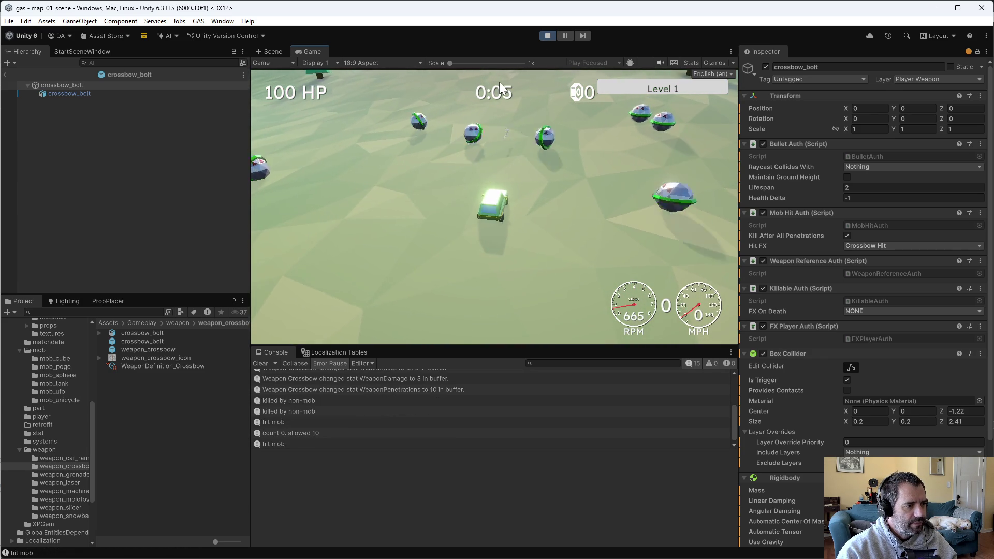
{"action": "left_click", "coordinate": [261, 363]}
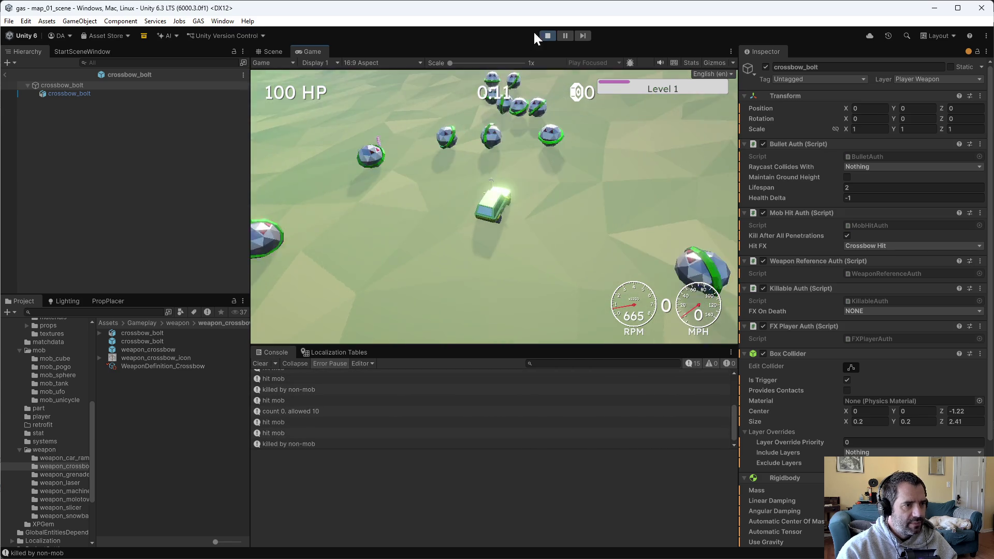
{"action": "left_click", "coordinate": [547, 35]}
{"action": "key", "text": "alt+Tab"}
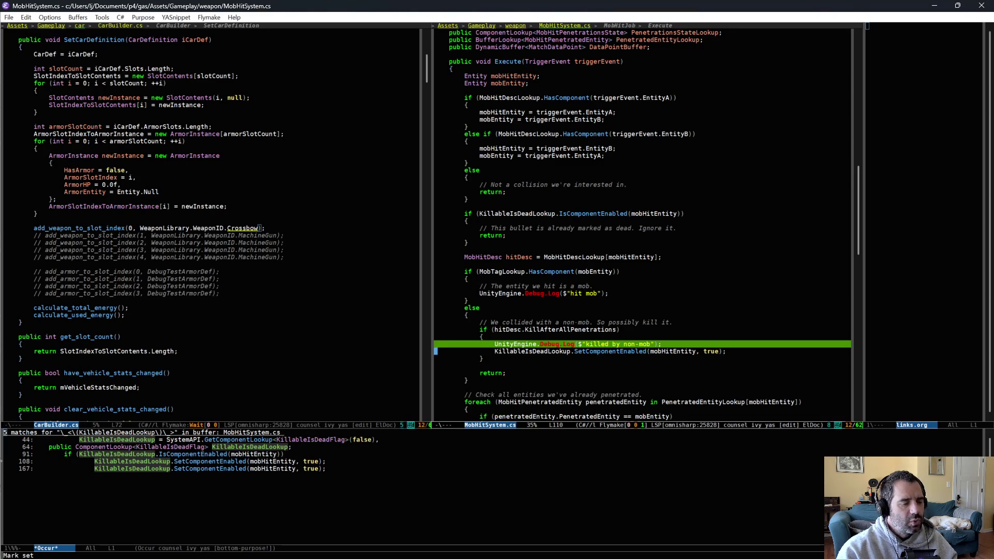
- Select the non-mob branch through its return statement, then return to Unity's Scene view
{"action": "key", "text": "Down"}
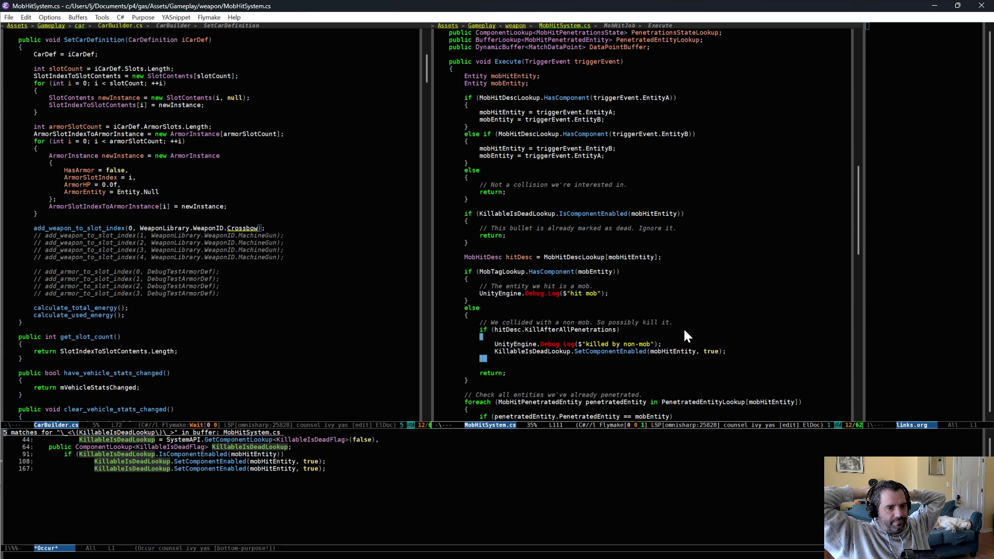
{"action": "left_click_drag", "start_coordinate": [673, 314], "coordinate": [682, 357]}
{"action": "left_click_drag", "start_coordinate": [678, 322], "coordinate": [680, 369]}
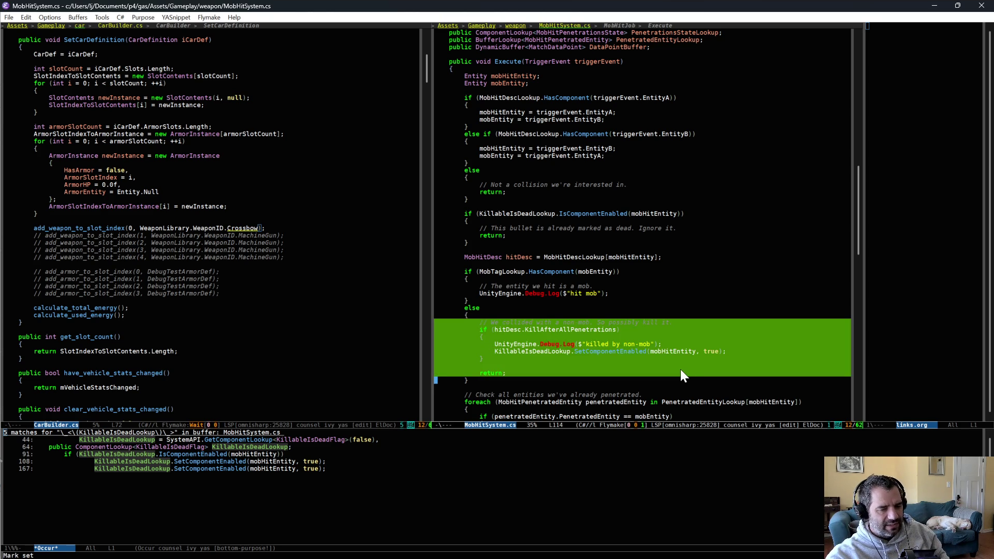
{"action": "key", "text": "alt+Tab"}
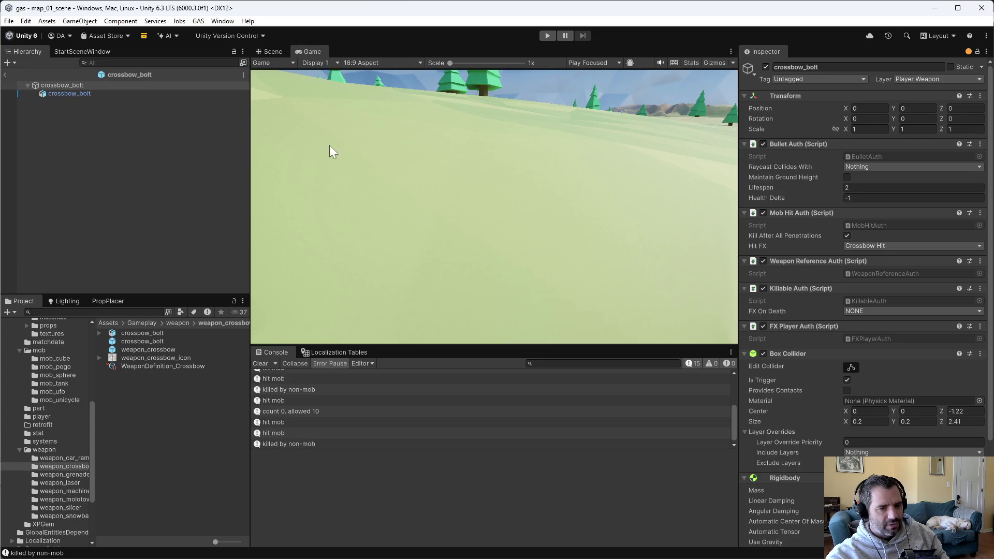
{"action": "left_click", "coordinate": [266, 51]}
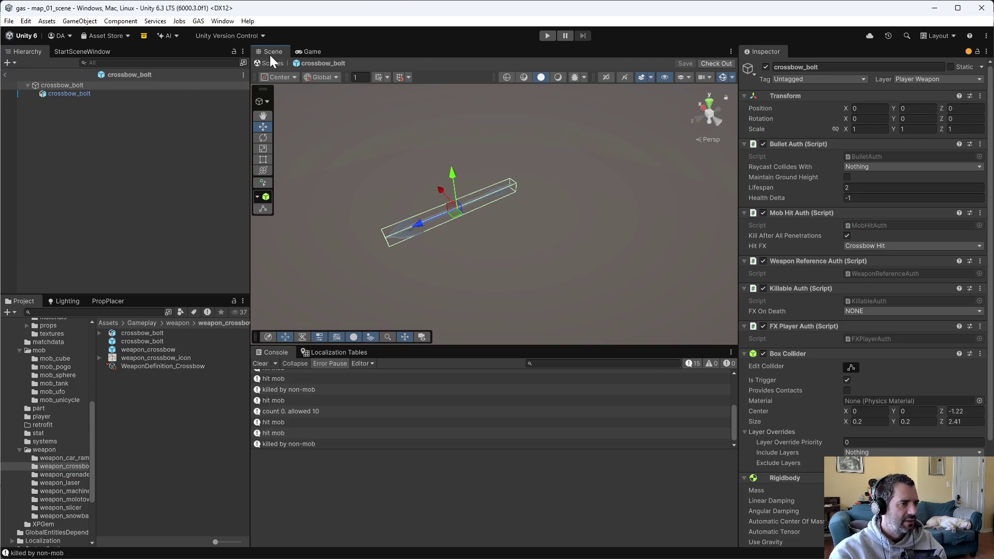
- Exit the crossbow_bolt prefab back to map_01_scene and orbit the view toward the curved stone wall
{"action": "left_click", "coordinate": [5, 74]}
{"action": "mouse_move", "coordinate": [384, 150]}
{"action": "left_mouse_down"}
{"action": "mouse_move", "coordinate": [466, 150]}
{"action": "mouse_move", "coordinate": [437, 146]}
{"action": "mouse_move", "coordinate": [402, 215]}
{"action": "left_mouse_up"}
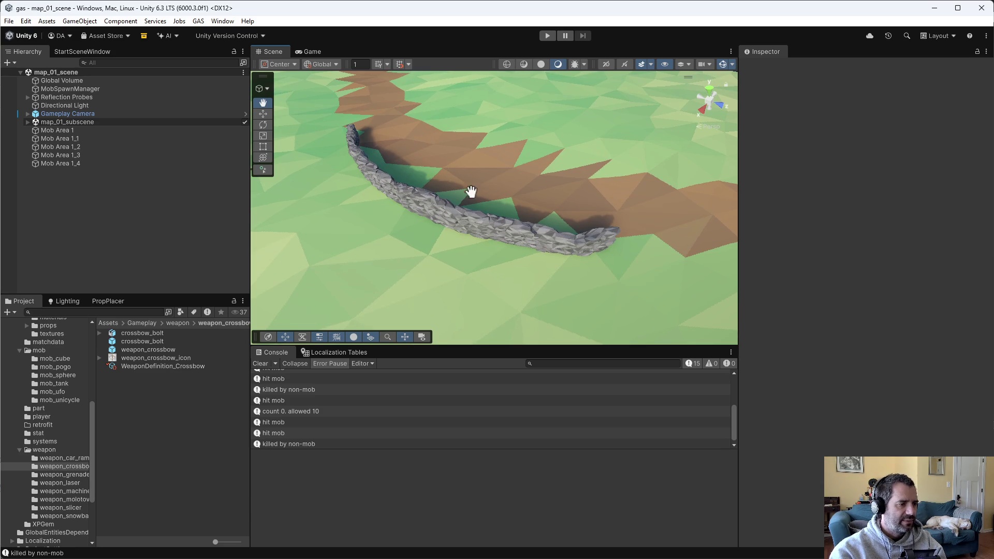
{"action": "key", "text": "alt+Tab"}
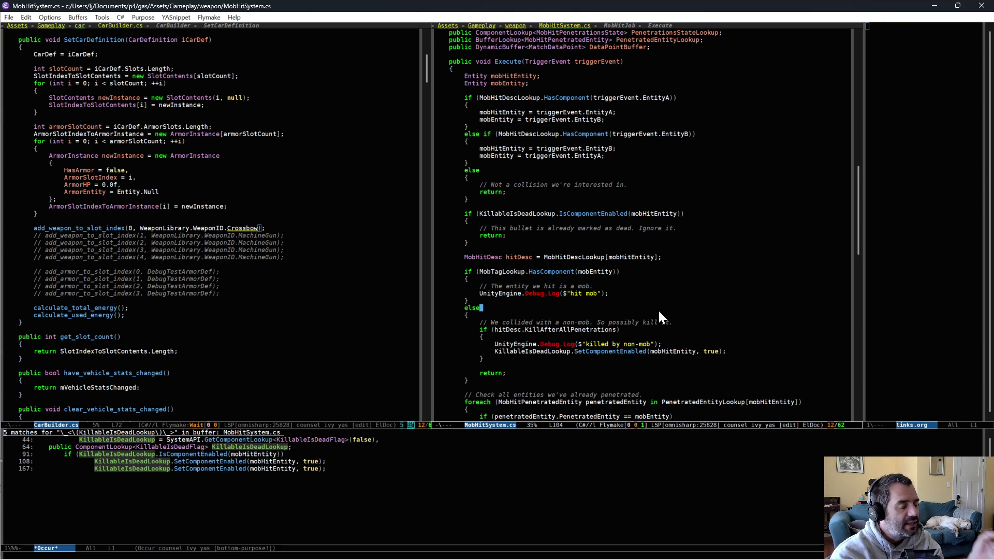
{"action": "key", "text": "alt+Tab"}
{"action": "scroll", "coordinate": [468, 214], "scroll_direction": "up", "scroll_amount": 2}
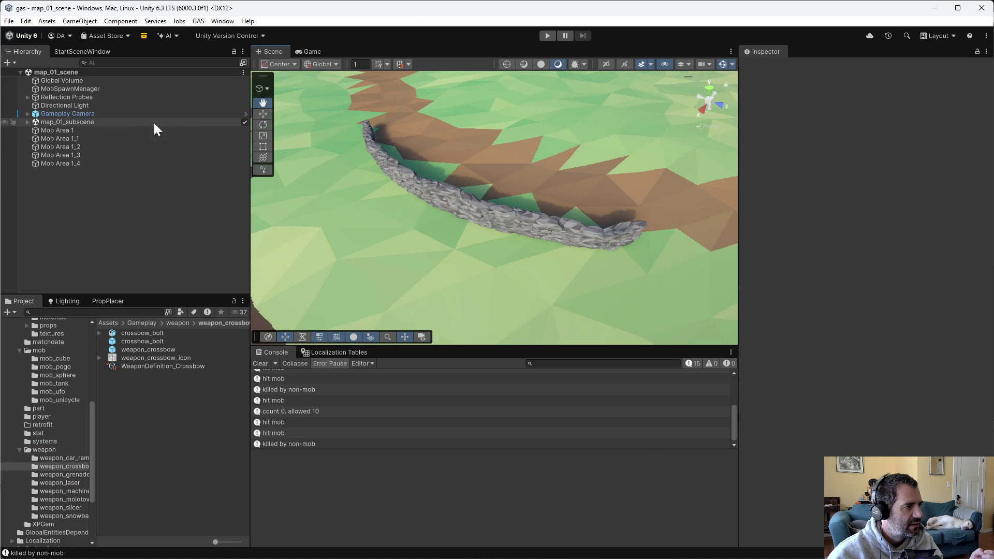
- Select prop_stone_wall_03 under map_01_subscene and inspect its LOD Group and non-convex Mesh Collider
{"action": "left_click", "coordinate": [27, 120]}
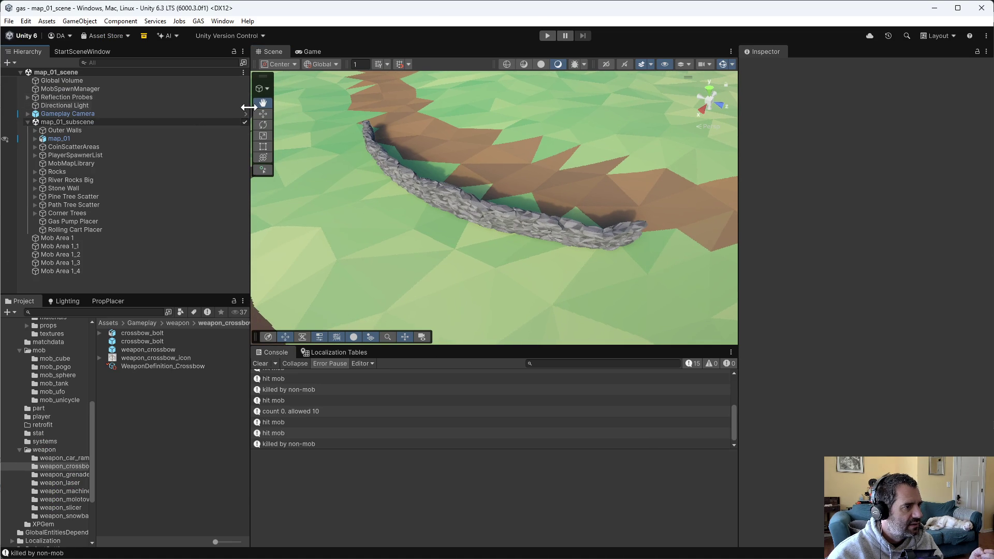
{"action": "scroll", "coordinate": [453, 171], "scroll_direction": "up", "scroll_amount": 3}
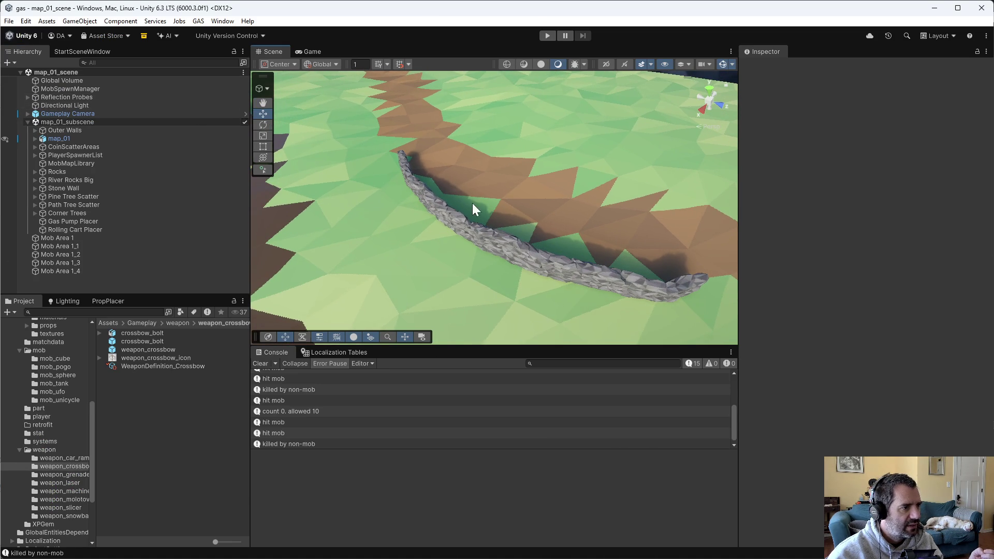
{"action": "left_click", "coordinate": [490, 224]}
{"action": "left_click", "coordinate": [490, 224]}
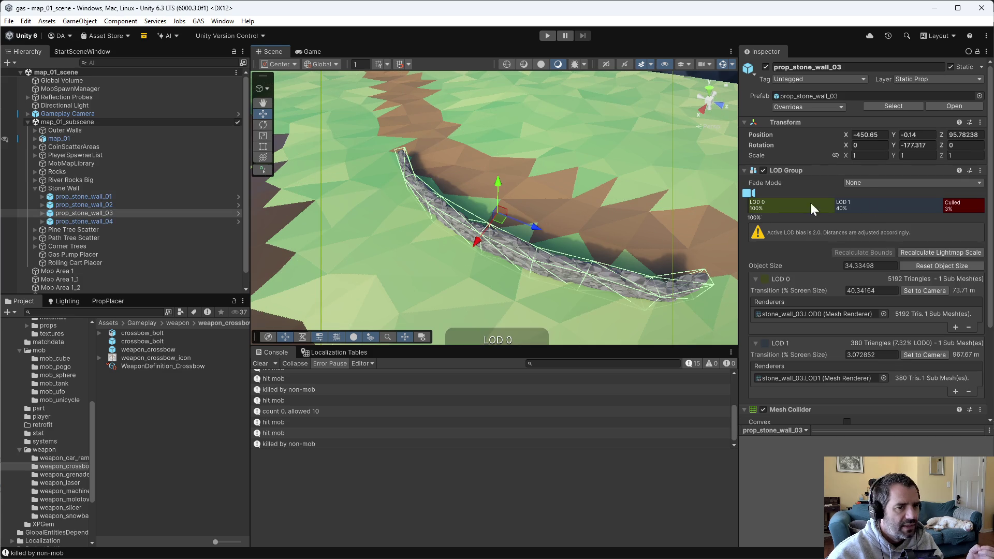
{"action": "scroll", "coordinate": [808, 206], "scroll_direction": "down", "scroll_amount": 3}
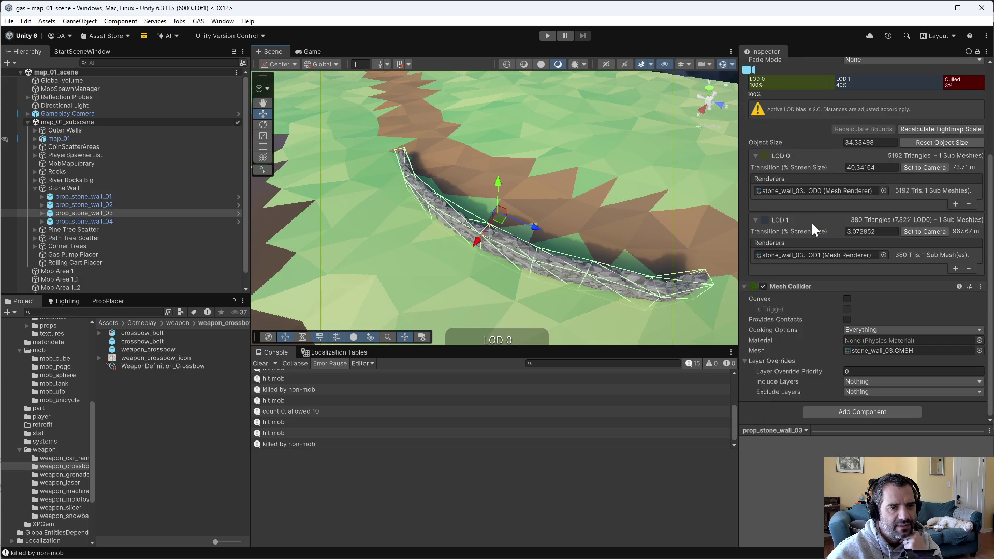
{"action": "scroll", "coordinate": [815, 219], "scroll_direction": "up", "scroll_amount": 4}
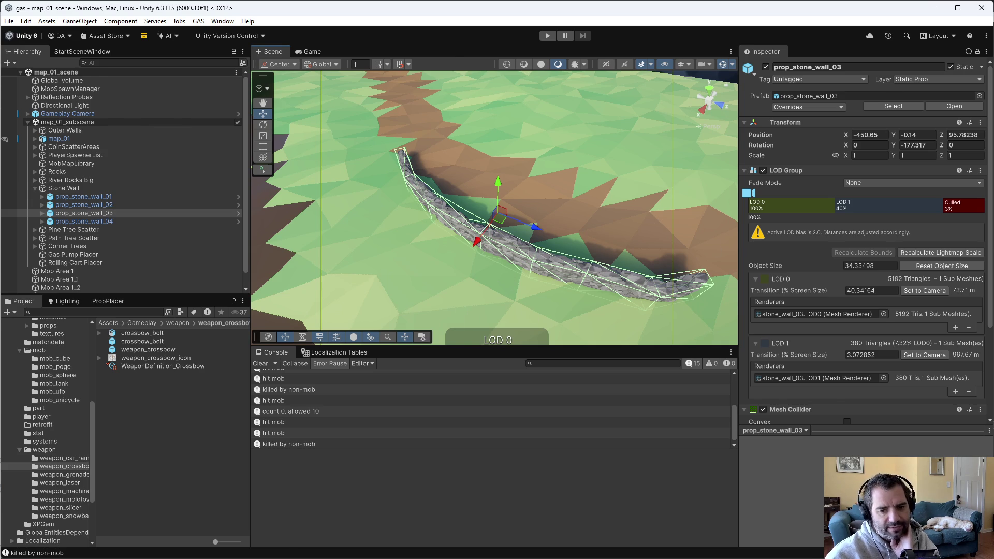
{"action": "key", "text": "alt+Tab"}
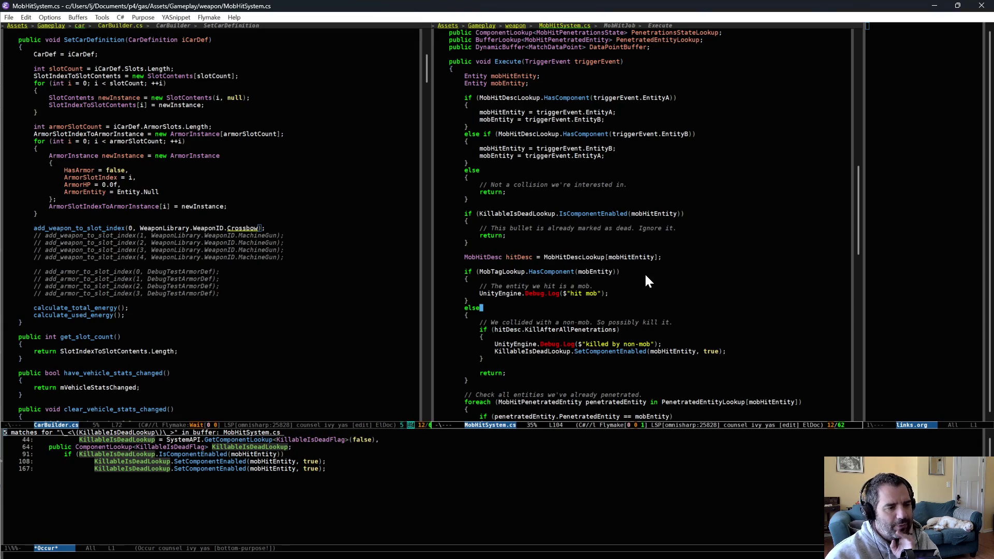
- Review and mark the non-mob else block in MobHitSystem.cs, leaving the code unchanged
{"action": "scroll", "coordinate": [647, 290], "scroll_direction": "down", "scroll_amount": 5}
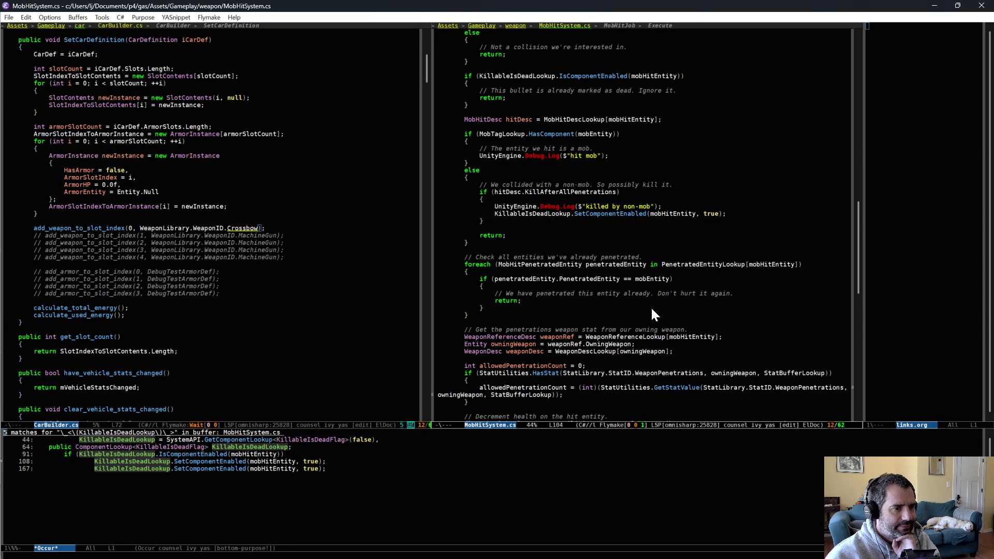
{"action": "scroll", "coordinate": [652, 311], "scroll_direction": "down", "scroll_amount": 2}
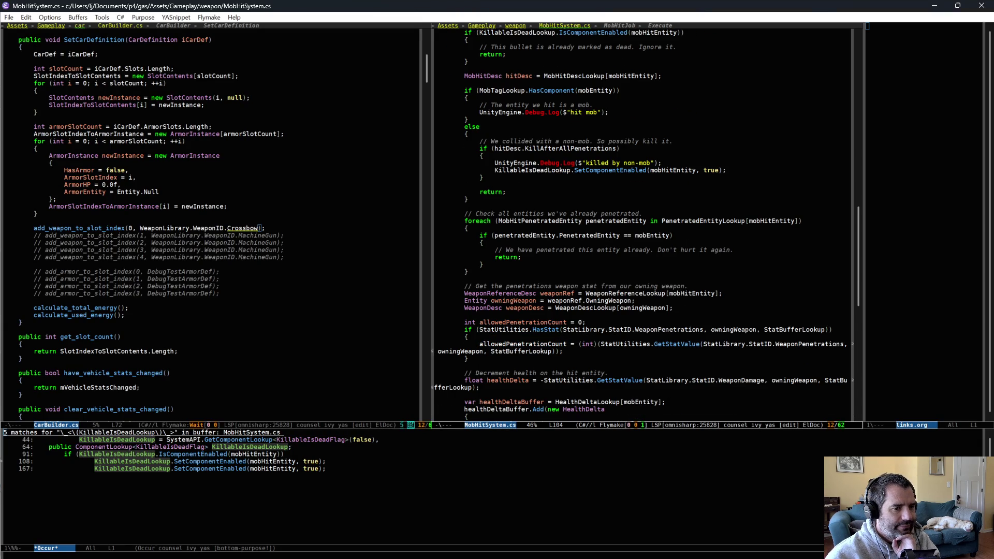
{"action": "scroll", "coordinate": [651, 307], "scroll_direction": "up", "scroll_amount": 4}
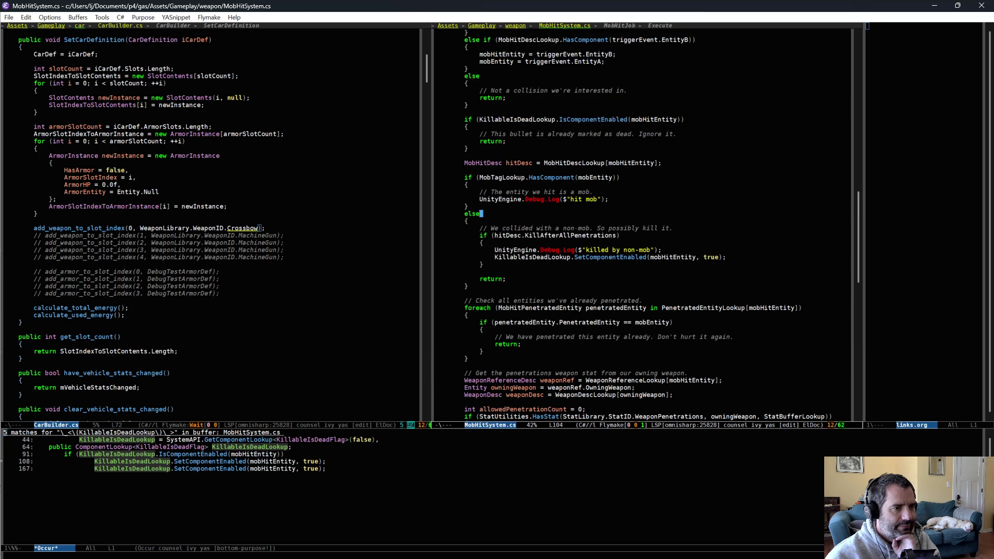
{"action": "left_click", "coordinate": [664, 283]}
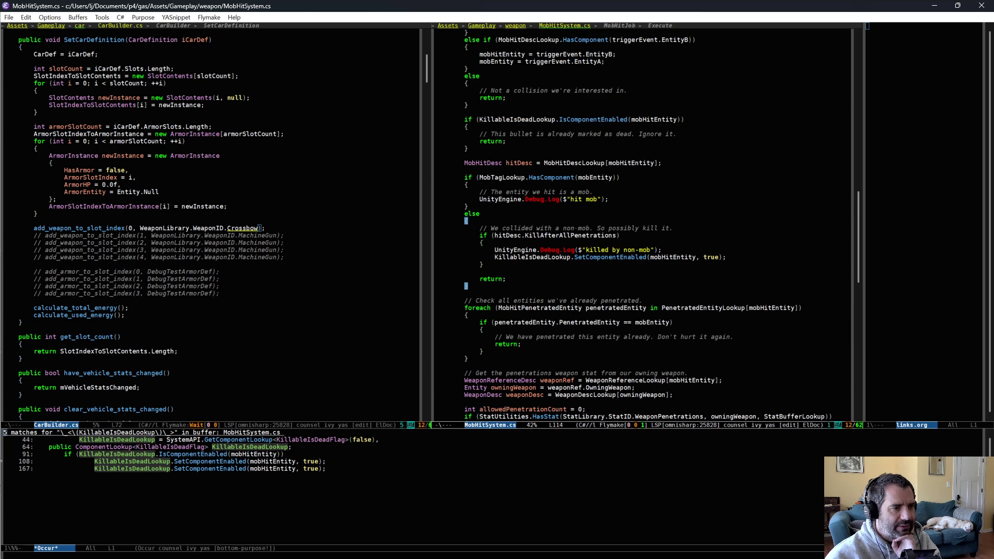
{"action": "left_click", "coordinate": [436, 221]}
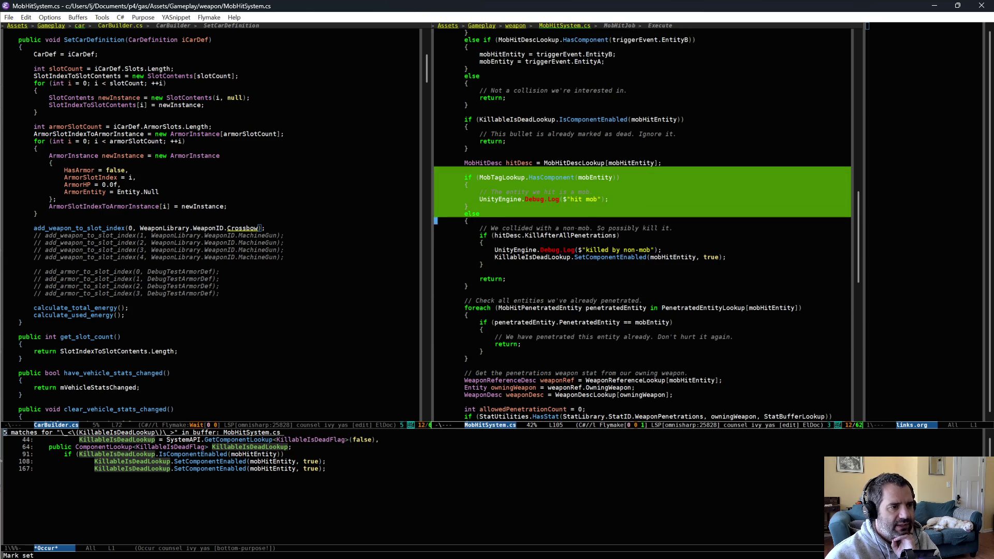
{"action": "key", "text": "Up"}
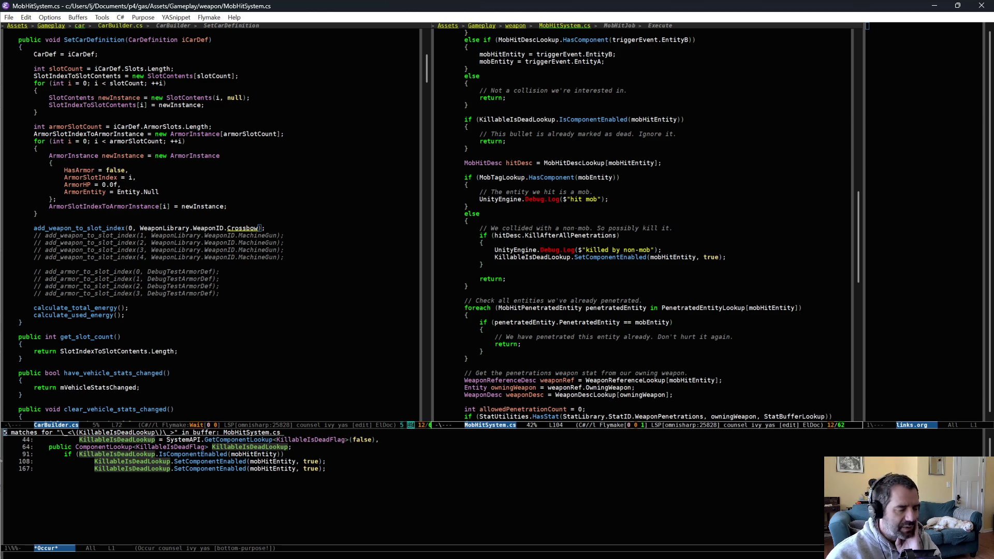
{"action": "key", "text": "Down"}
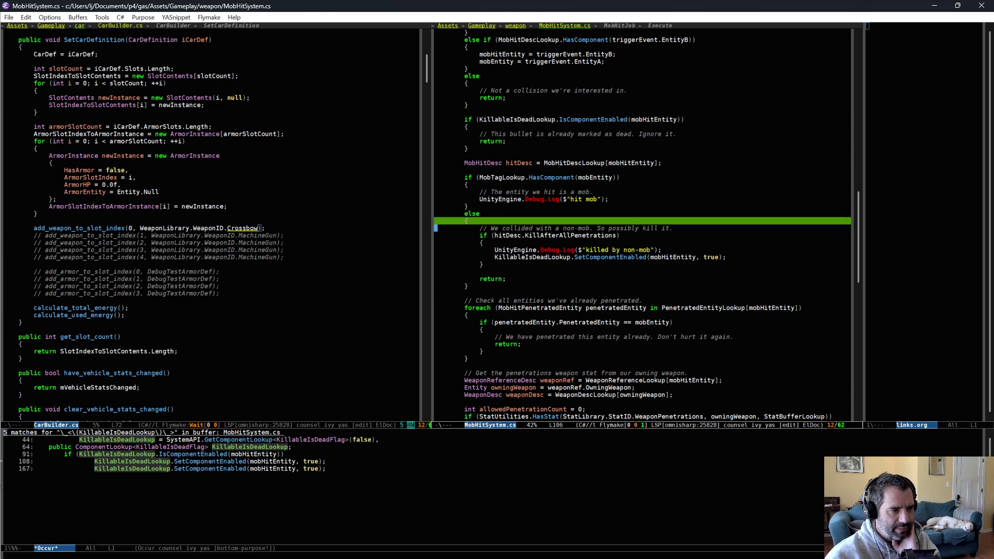
{"action": "key", "text": "ctrl+alt+f"}
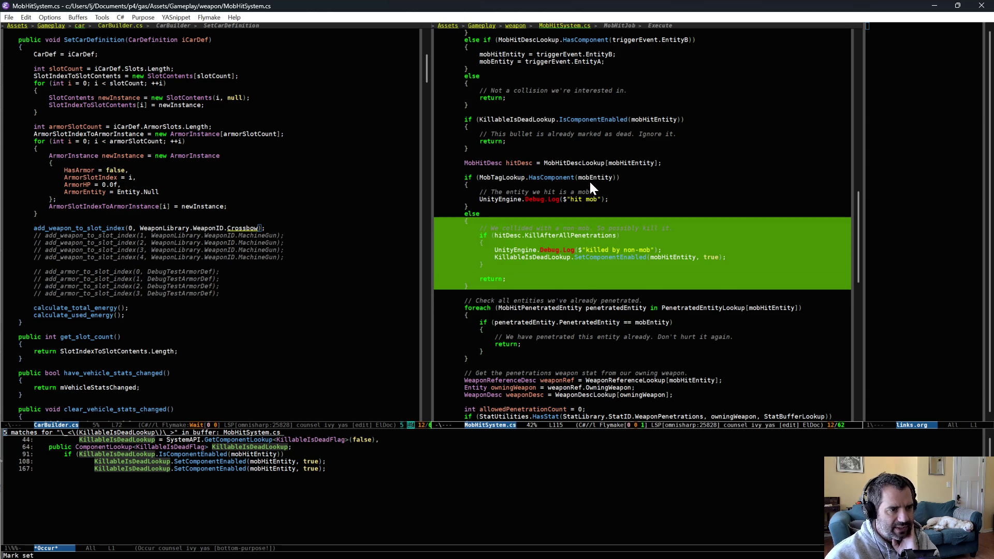
{"action": "left_click", "coordinate": [589, 180]}
{"action": "left_click_drag", "start_coordinate": [495, 220], "coordinate": [550, 282]}
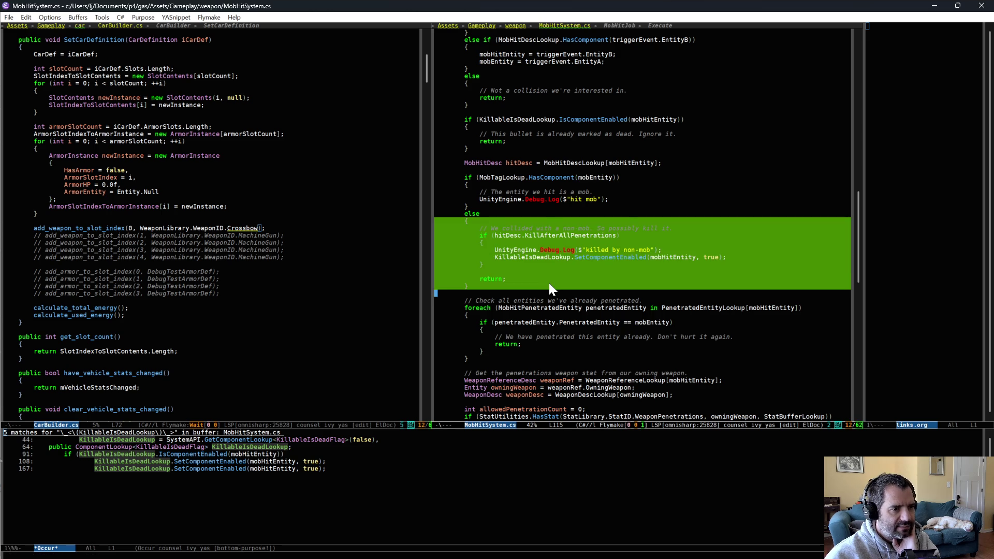
{"action": "left_click", "coordinate": [550, 278]}
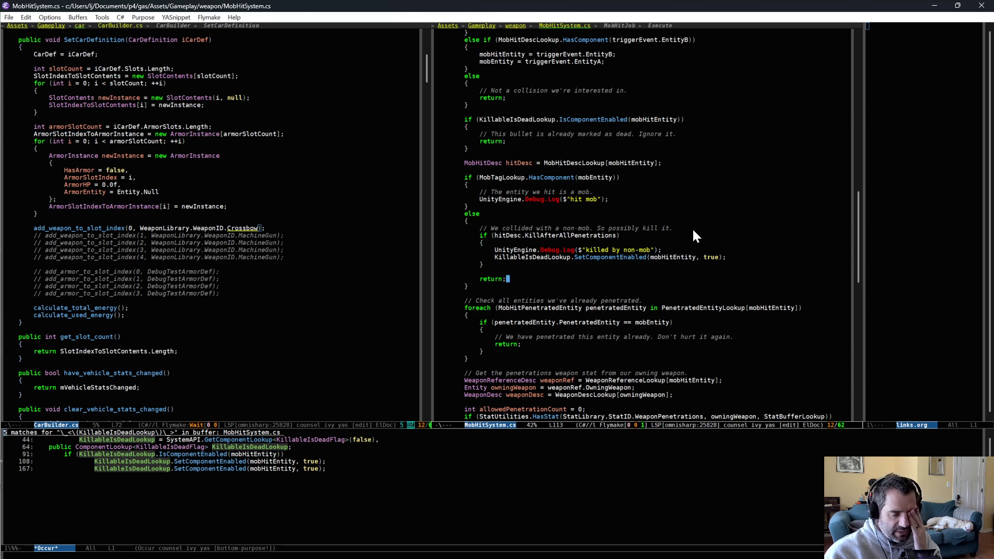
- In Perforce P4V, start Reconcile Offline Work on the Assets folder
{"action": "key", "text": "alt+Tab"}
{"action": "right_click", "coordinate": [84, 165]}
{"action": "left_click", "coordinate": [150, 140]}
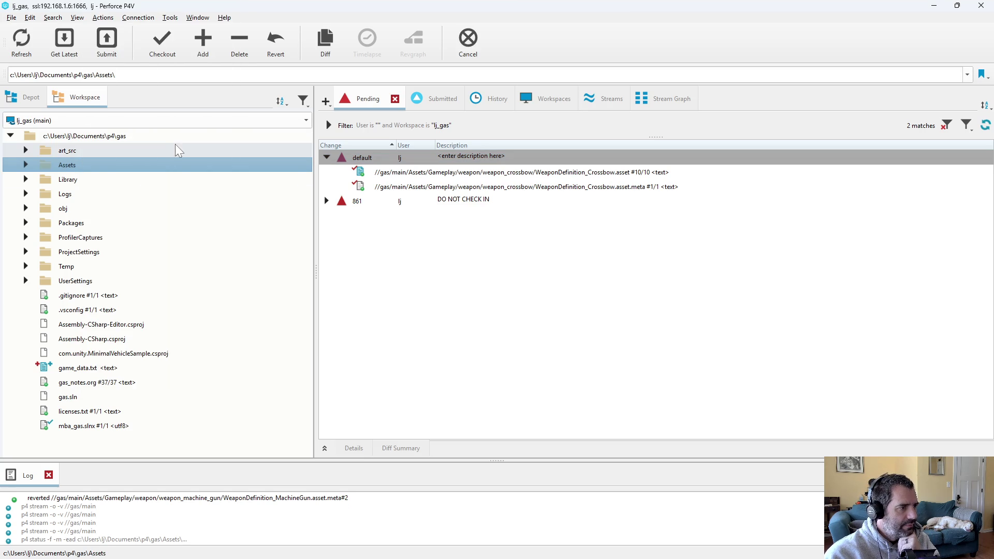
- Reconcile Assets so CarBuilder.cs and MobHitSystem.cs join the default pending changelist, then return to Emacs
{"action": "left_click", "coordinate": [180, 392]}
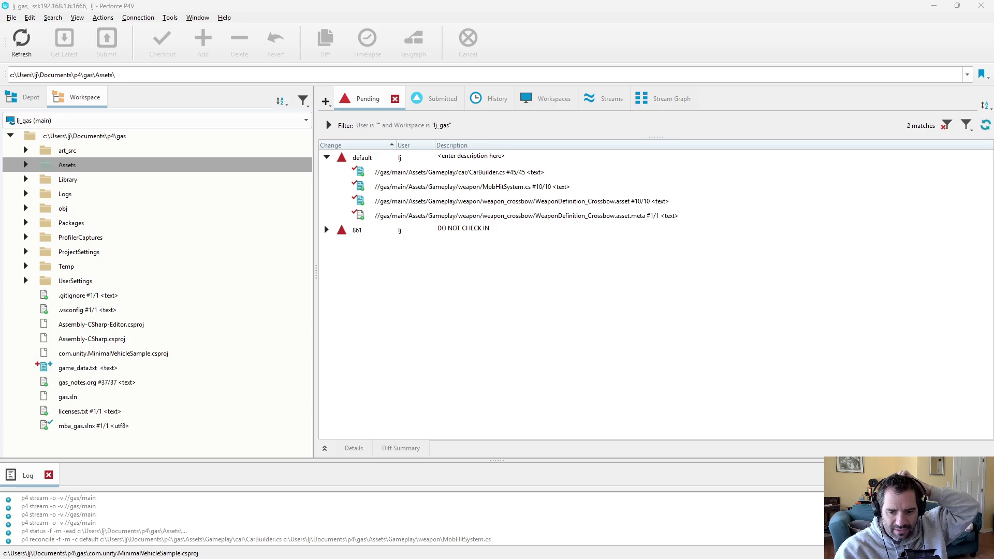
{"action": "key", "text": "alt+Tab"}
{"action": "scroll", "coordinate": [704, 295], "scroll_direction": "up", "scroll_amount": 10}
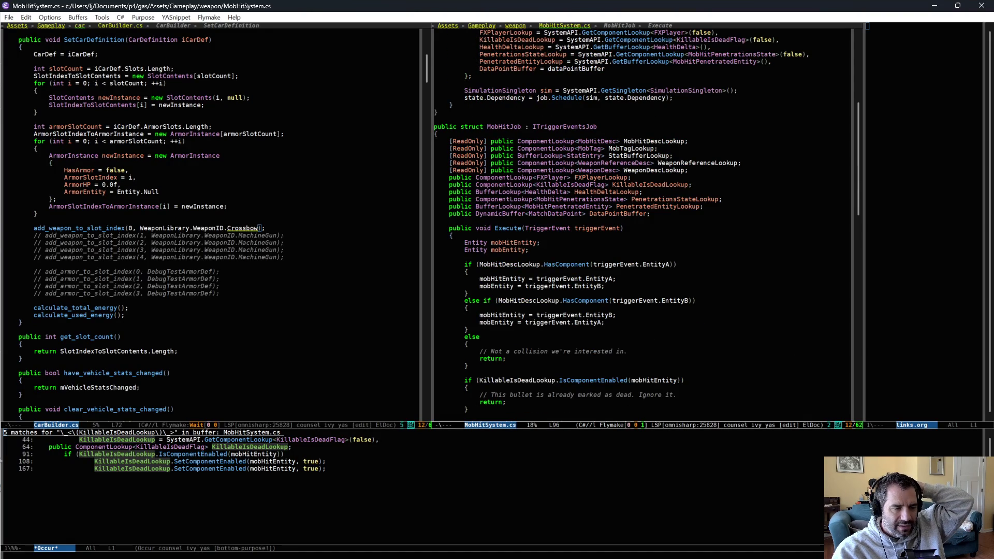
- Bring MobHitSystem.cs's OnUpdate method into view on the right and focus the left pane
{"action": "scroll", "coordinate": [689, 299], "scroll_direction": "up", "scroll_amount": 6}
{"action": "key", "text": "Up"}
{"action": "key", "text": "Up"}
{"action": "key", "text": "Up"}
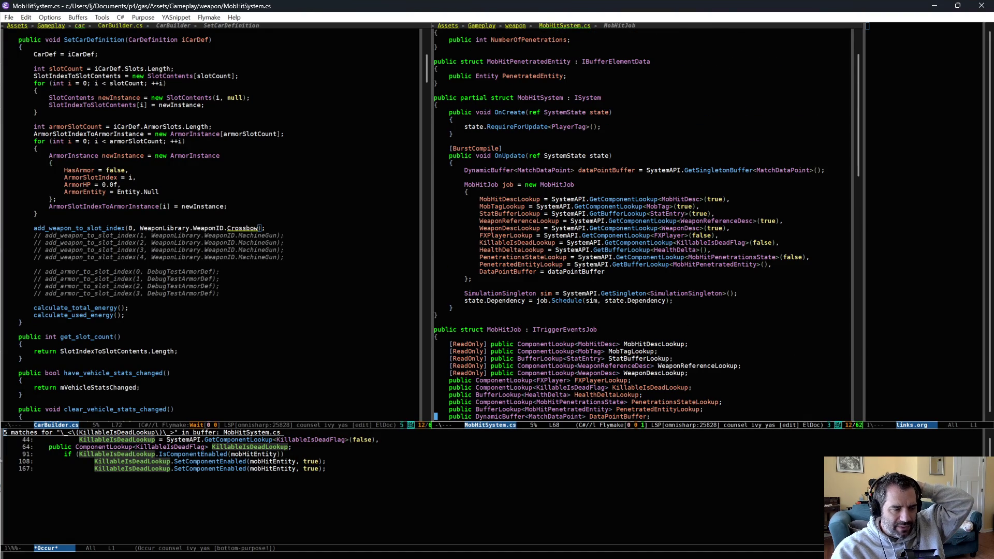
{"action": "key", "text": "ctrl+space"}
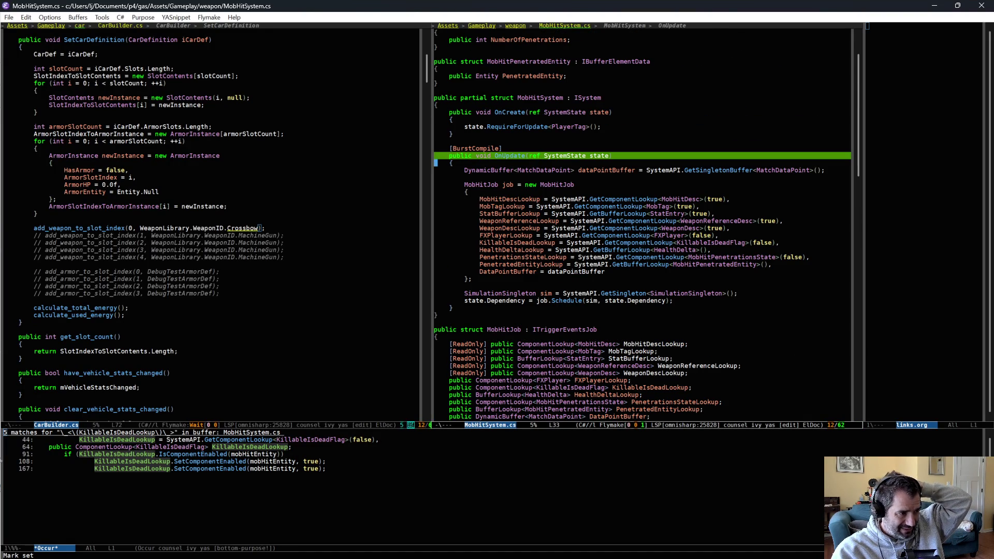
{"action": "left_click", "coordinate": [323, 161]}
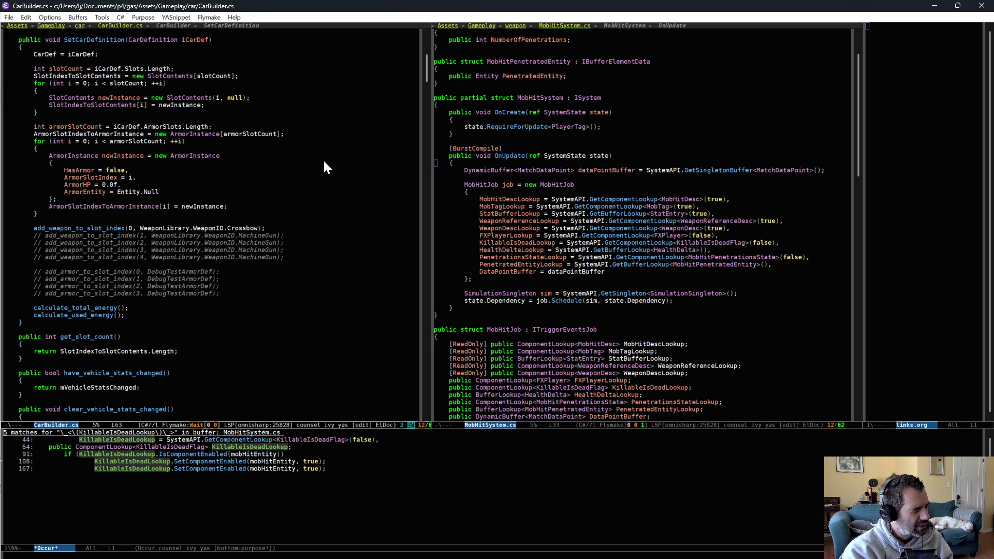
- Open MobDriveSystem.cs in the left pane and browse to MobDriveDirectionState's GoalDistance field
{"action": "key", "text": "ctrl+x"}
{"action": "key", "text": "ctrl+f"}
{"action": "type", "text": "mobdri"}
{"action": "key", "text": "Return"}
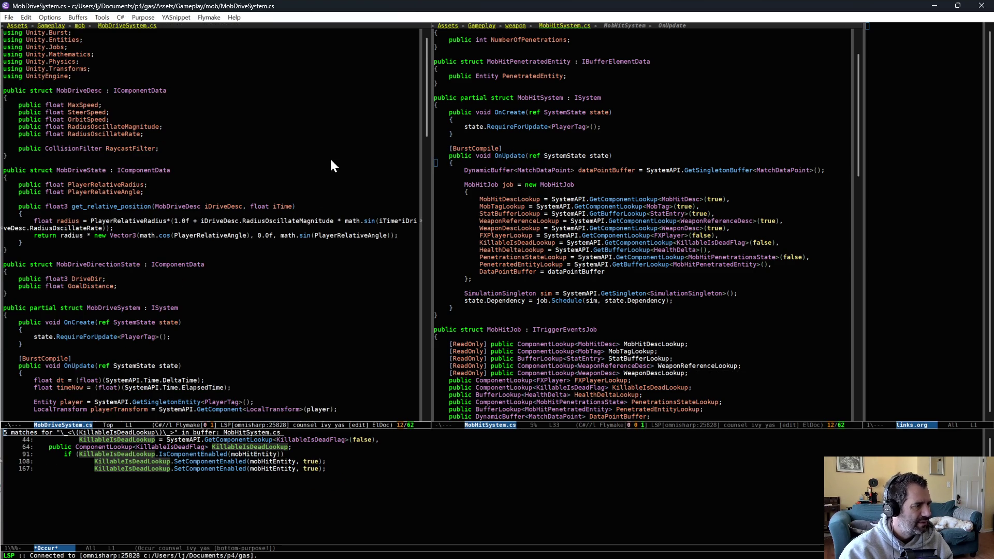
{"action": "scroll", "coordinate": [274, 287], "scroll_direction": "down", "scroll_amount": 2}
{"action": "scroll", "coordinate": [274, 299], "scroll_direction": "down", "scroll_amount": 20}
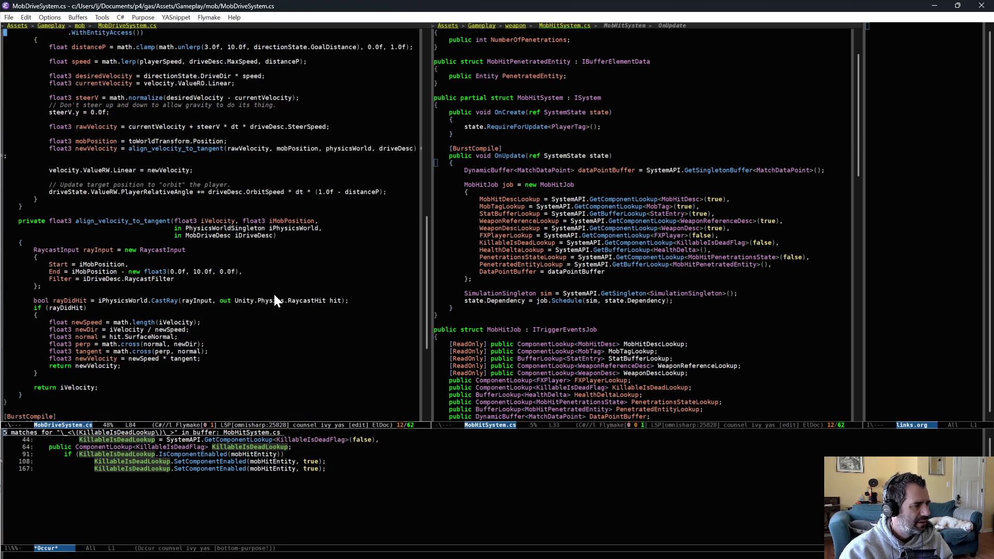
{"action": "scroll", "coordinate": [276, 301], "scroll_direction": "up", "scroll_amount": 12}
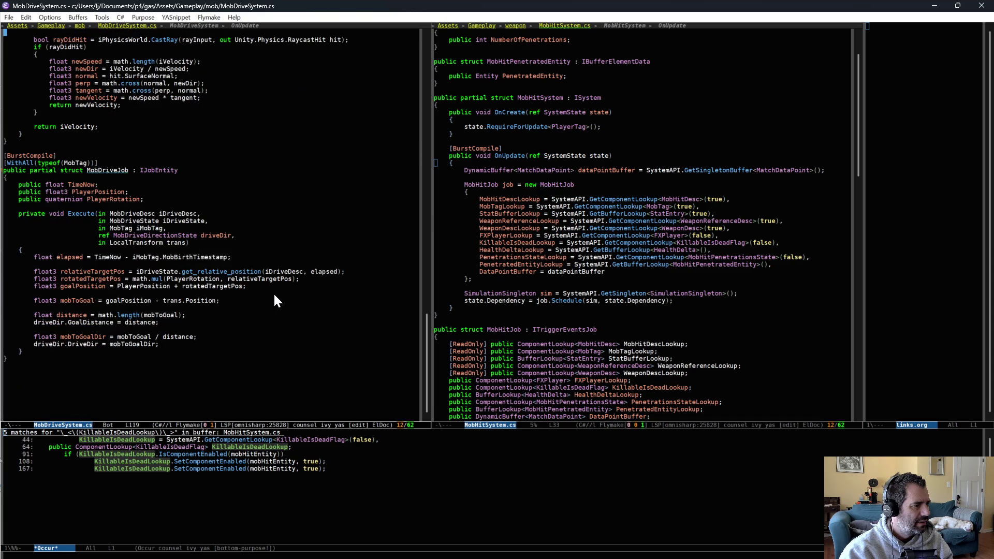
{"action": "scroll", "coordinate": [274, 290], "scroll_direction": "up", "scroll_amount": 15}
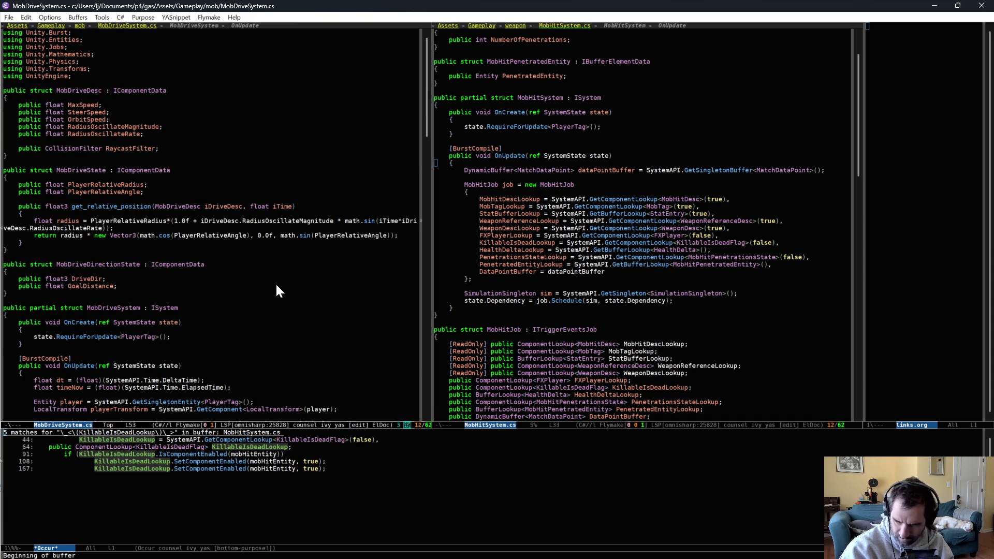
{"action": "left_click", "coordinate": [276, 285]}
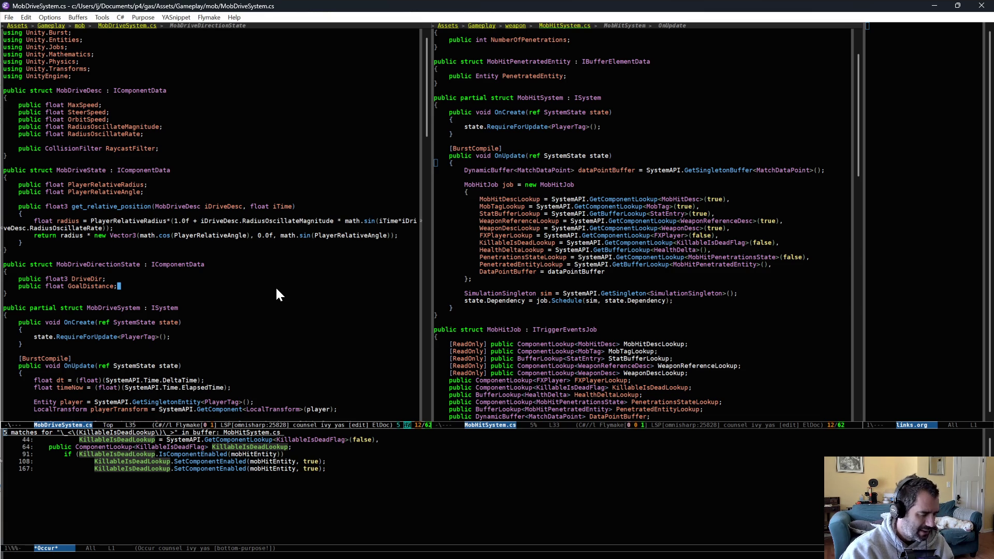
{"action": "key", "text": "ctrl+x"}
{"action": "key", "text": "ctrl+f"}
- Open BulletSystem.cs on the left and select its UpdateInGroup and UpdateBefore ordering attributes
{"action": "type", "text": "bullets"}
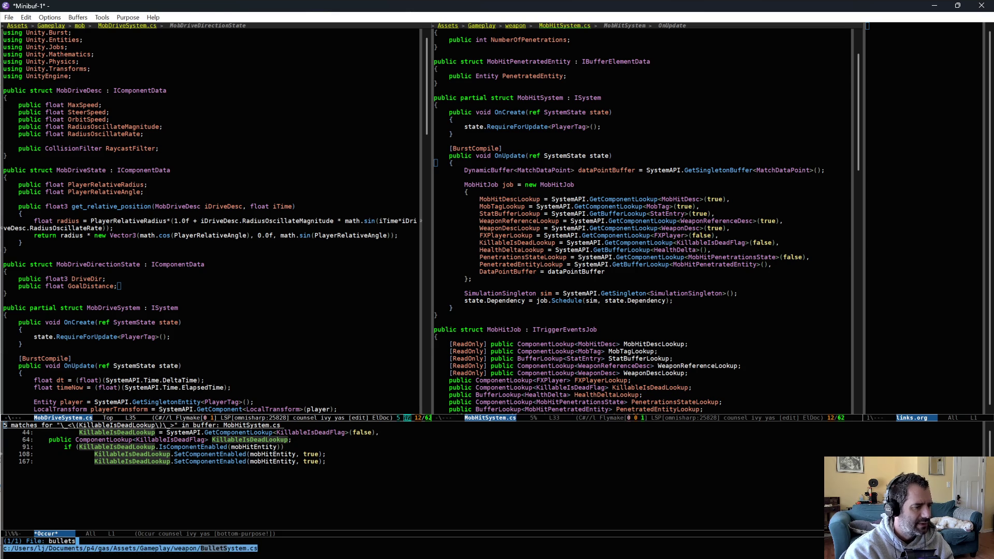
{"action": "key", "text": "Return"}
{"action": "triple_click", "coordinate": [181, 178]}
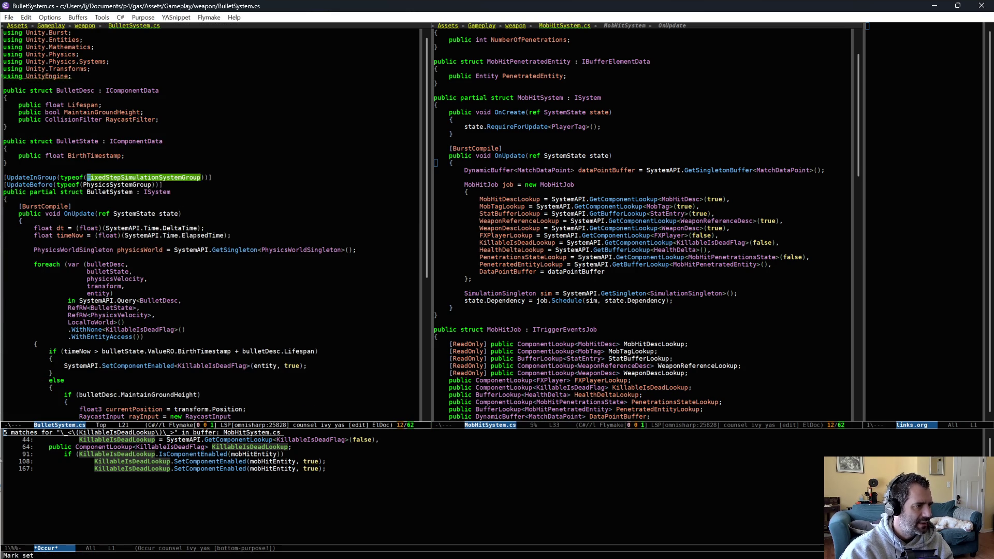
{"action": "triple_click", "coordinate": [239, 177]}
{"action": "left_click_drag", "start_coordinate": [238, 178], "coordinate": [241, 181]}
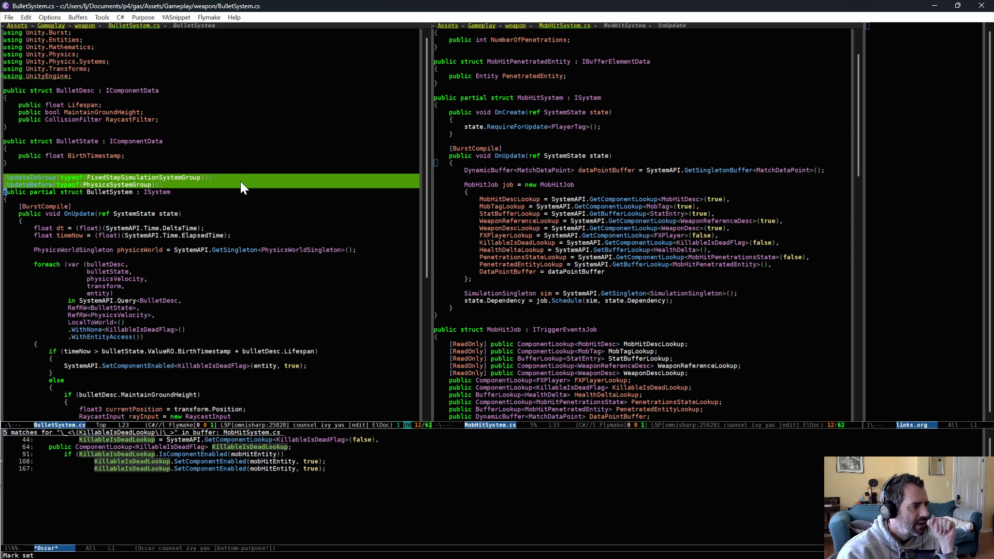
{"action": "key", "text": "Left"}
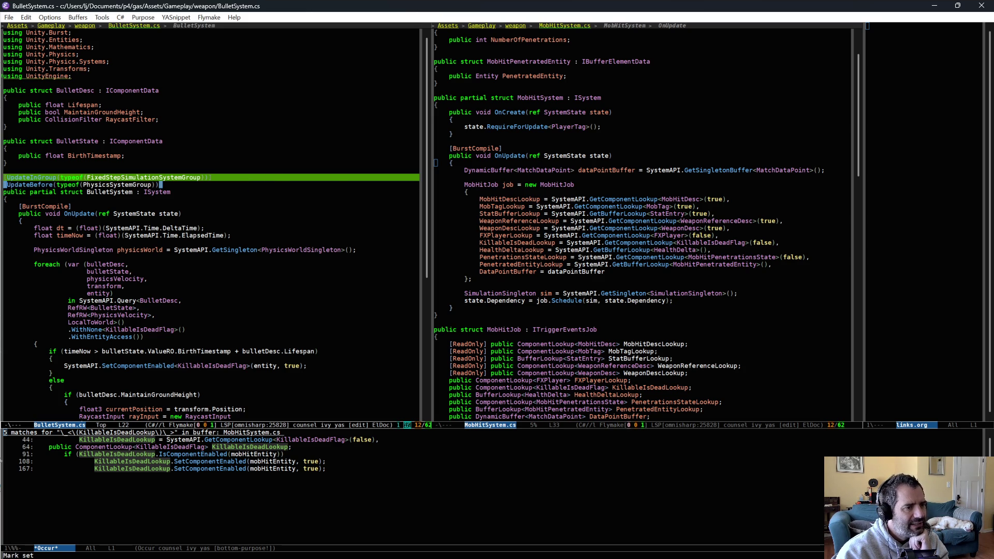
- Scroll MobHitSystem.cs on the right to the Execute method's already-penetrated entities comment
{"action": "scroll", "coordinate": [586, 359], "scroll_direction": "down", "scroll_amount": 10}
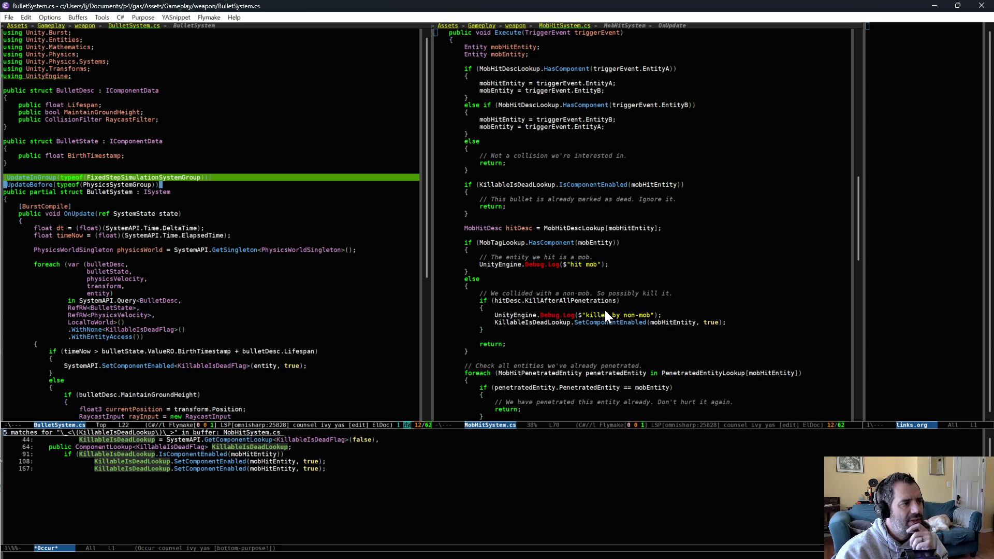
{"action": "left_click", "coordinate": [618, 338]}
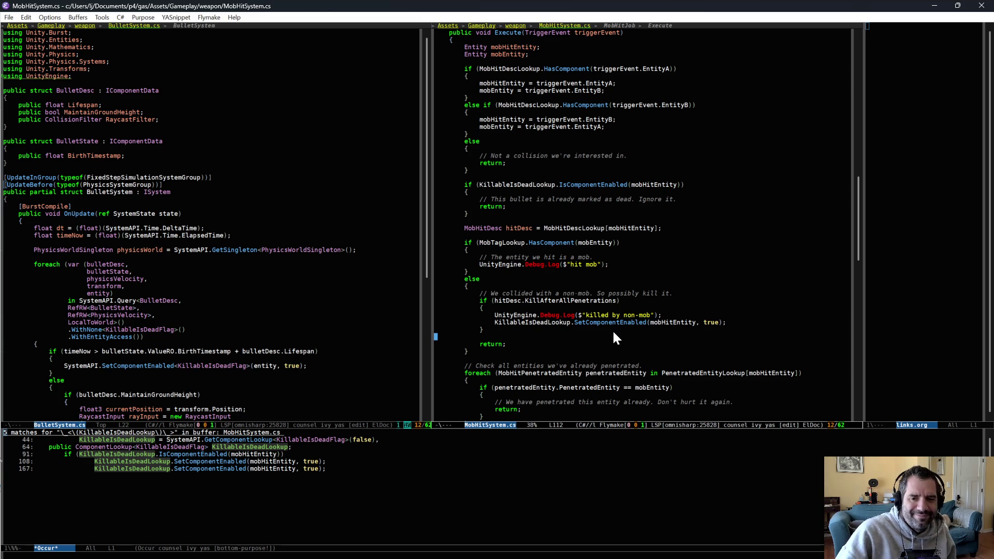
{"action": "left_click", "coordinate": [610, 365]}
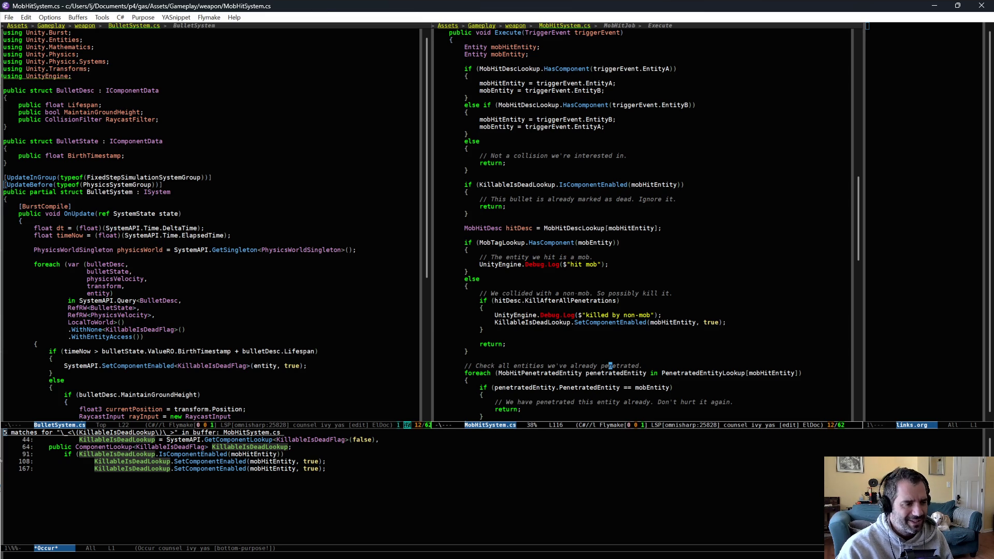
- Show gas_notes.org in the right window, review the DONE and TODO tasks, then return to Unity
{"action": "key", "text": "ctrl+x"}
{"action": "key", "text": "b"}
{"action": "key", "text": "Return"}
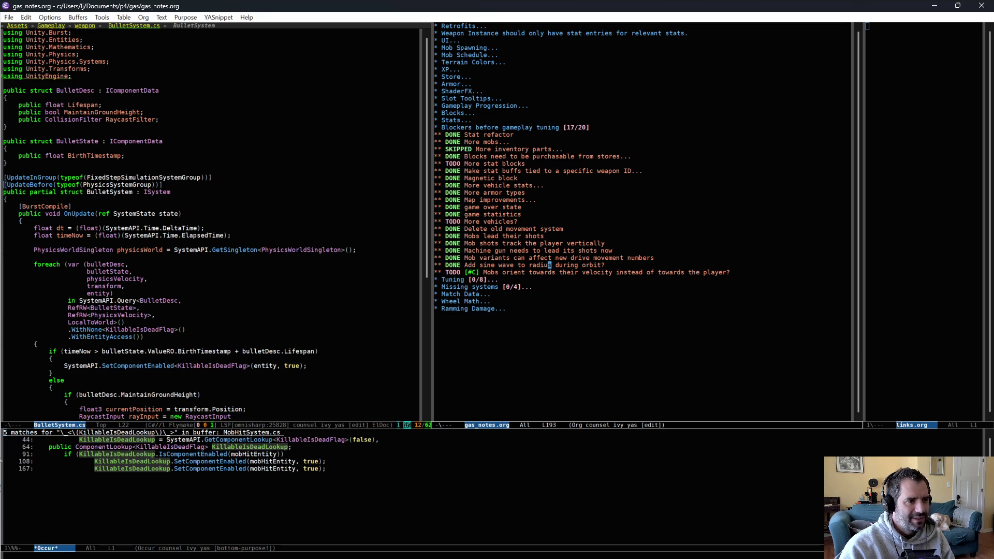
{"action": "mouse_move", "coordinate": [581, 140]}
{"action": "left_mouse_down"}
{"action": "mouse_move", "coordinate": [655, 253]}
{"action": "mouse_move", "coordinate": [694, 264]}
{"action": "left_mouse_up"}
{"action": "left_click", "coordinate": [735, 282]}
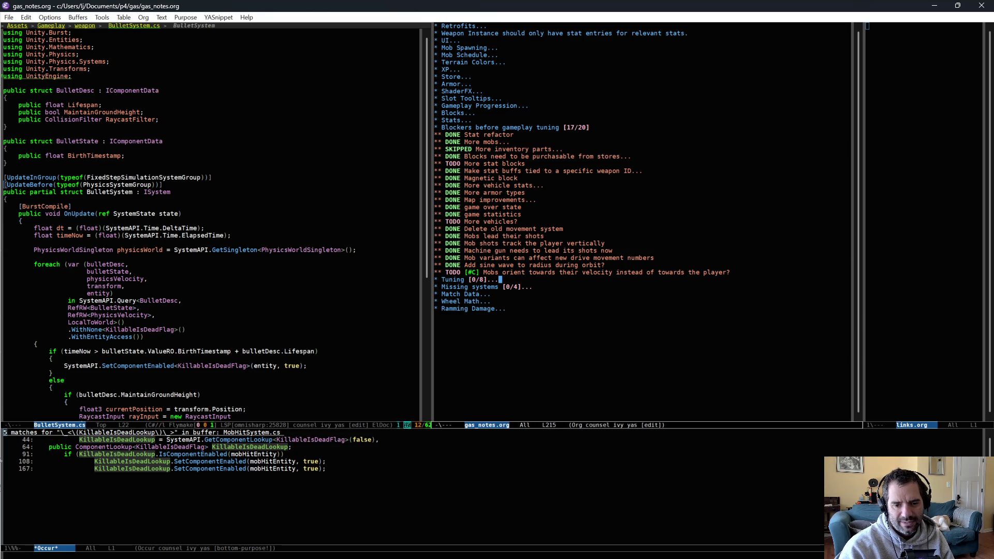
{"action": "key", "text": "alt+Tab"}
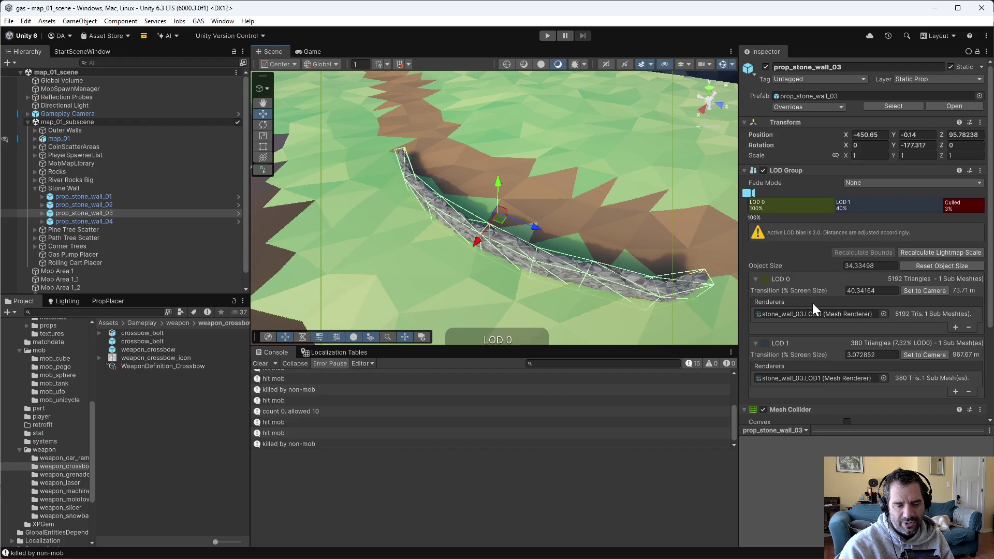